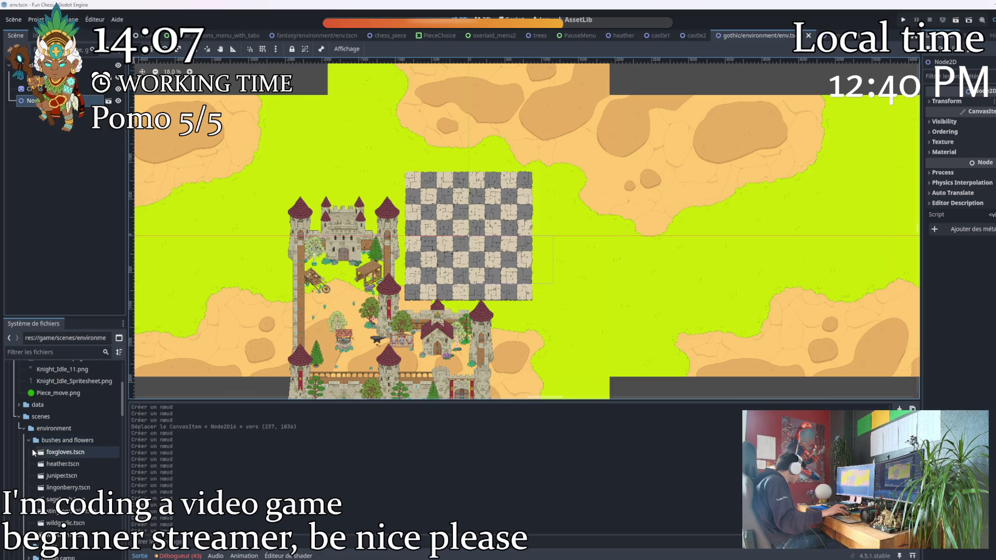
# Instance camp2.tscn from the goblin camp folder and place it up-right of the stone board
pyautogui.click(27, 444)
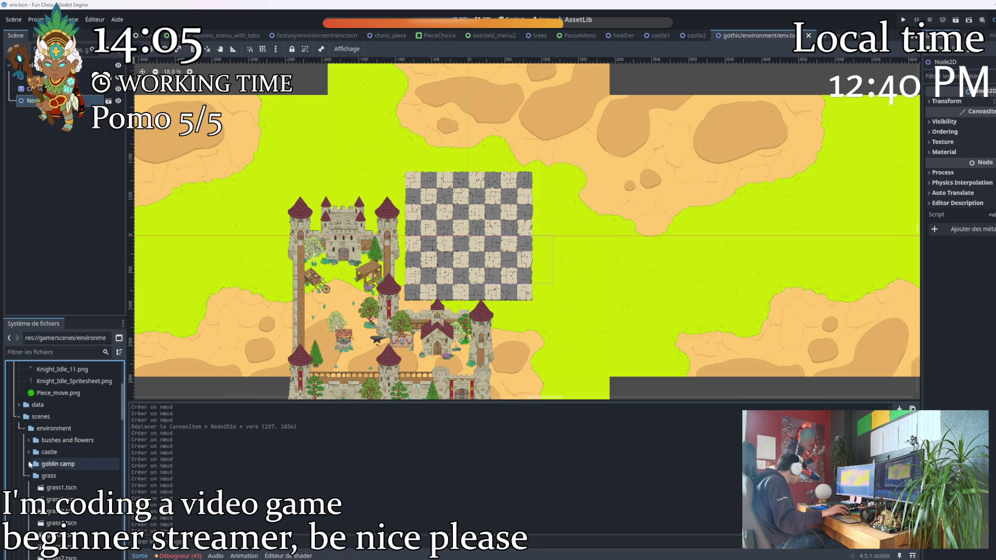
pyautogui.click(30, 464)
pyautogui.scroll(-3, 64, 471)
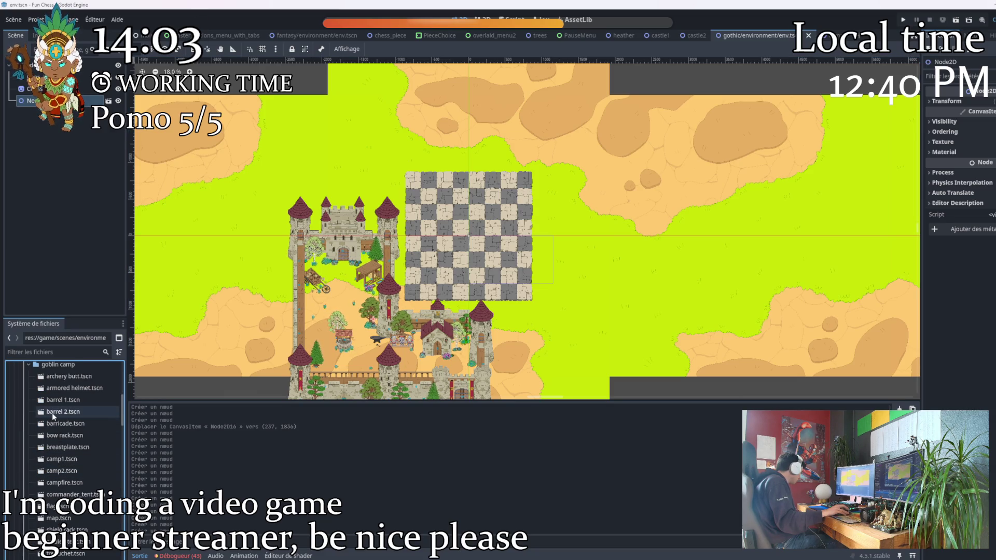
pyautogui.moveTo(50, 470); pyautogui.dragTo(548, 160)
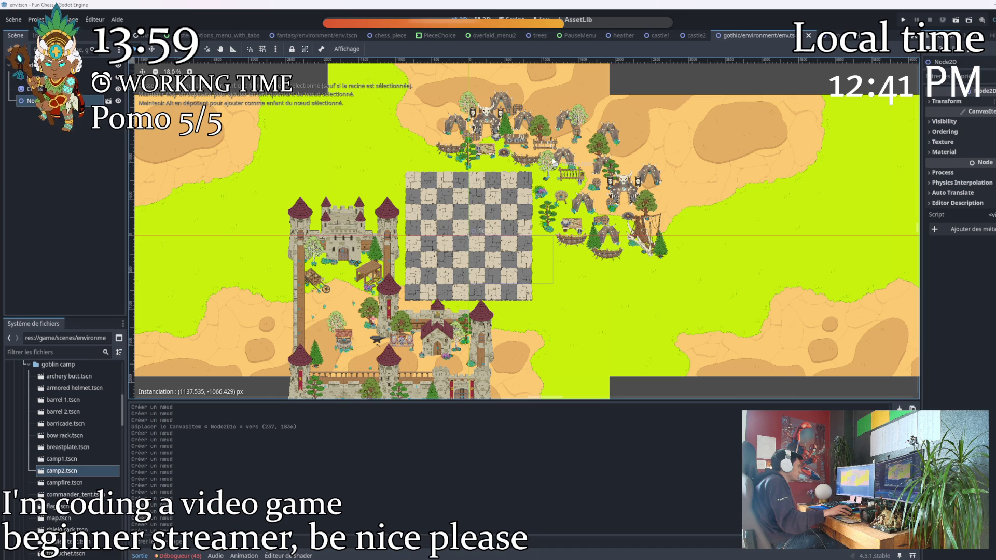
pyautogui.moveTo(555, 162); pyautogui.dragTo(557, 162)
pyautogui.scroll(2, 545, 179)
pyautogui.scroll(2, 527, 201)
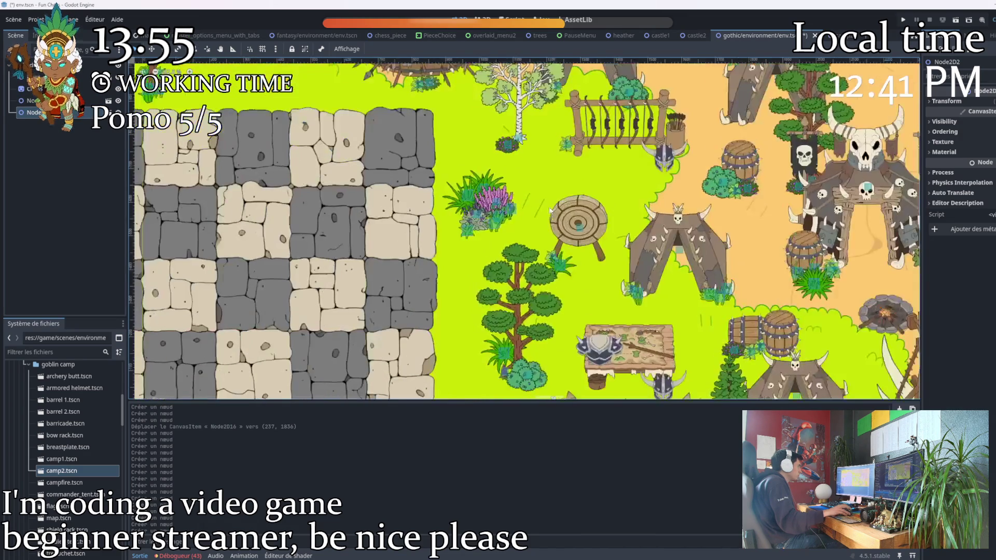
pyautogui.scroll(1, 528, 202)
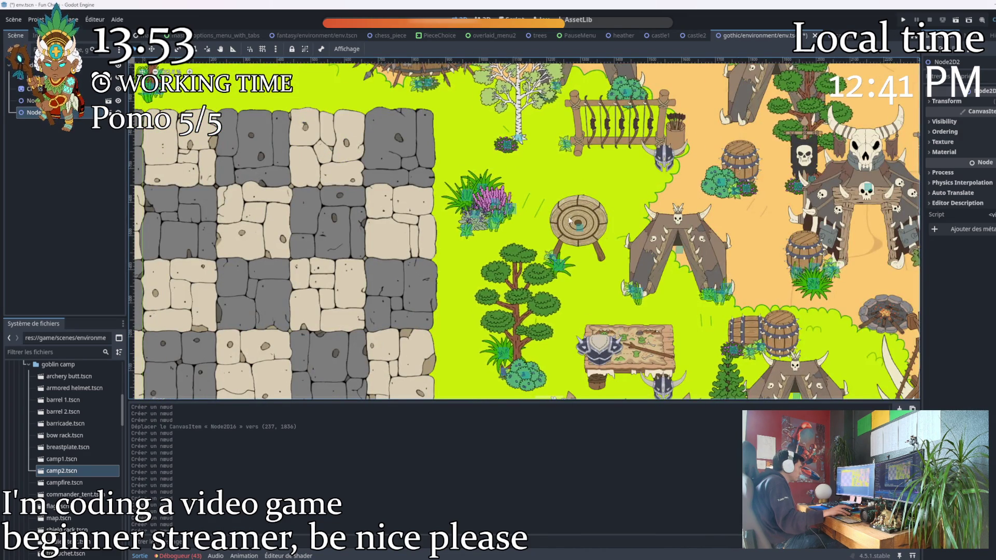
pyautogui.scroll(-3, 566, 216)
pyautogui.scroll(2, 542, 134)
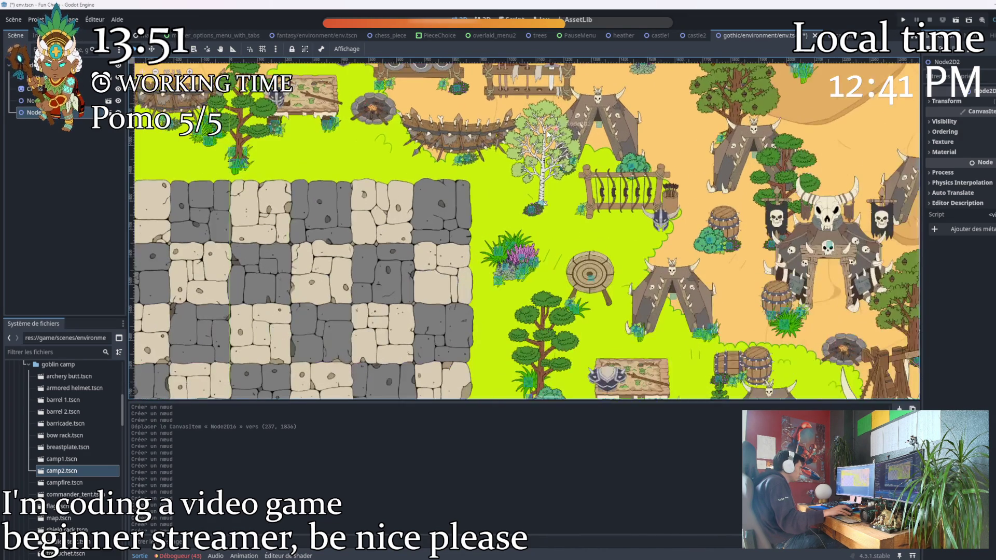
pyautogui.scroll(-1, 517, 230)
pyautogui.scroll(-2, 550, 256)
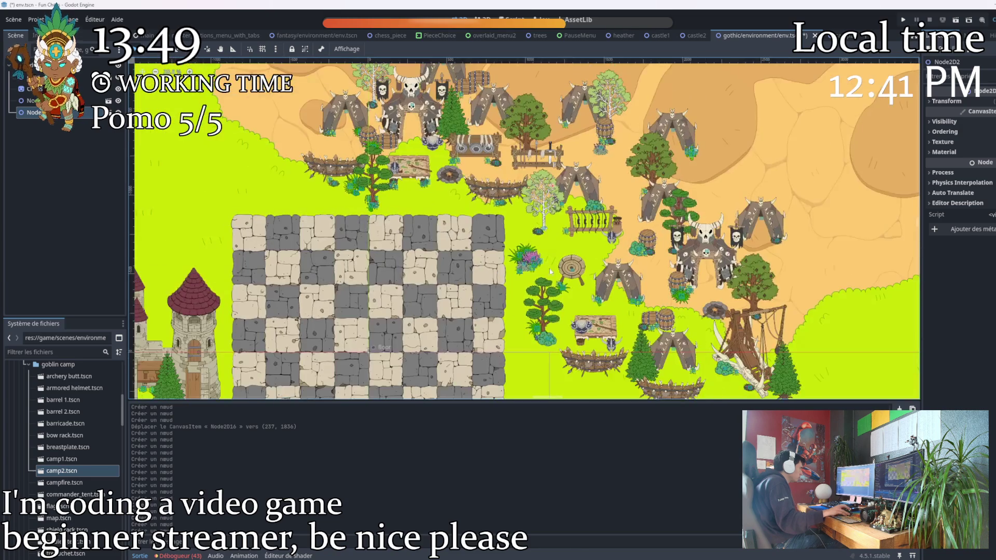
pyautogui.scroll(1, 550, 256)
pyautogui.scroll(-1, 477, 288)
pyautogui.scroll(-1, 476, 288)
pyautogui.scroll(-1, 476, 287)
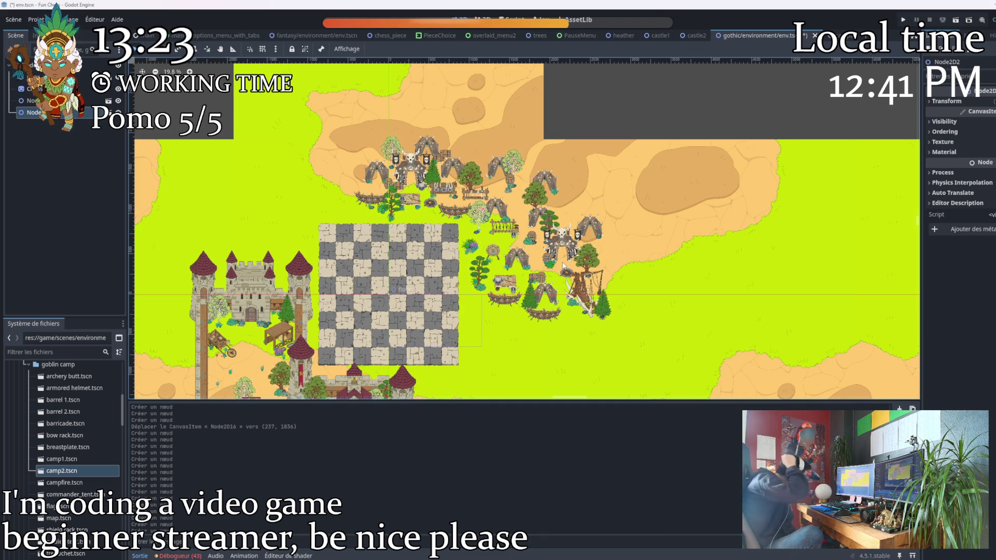
# Zoom in on the camp tents, then run the project (F5) to reach the game's main menu
pyautogui.hotkey('ctrl', '=')
pyautogui.hotkey('ctrl', '=')
pyautogui.hotkey('ctrl', '=')
pyautogui.scroll(-2, 521, 272)
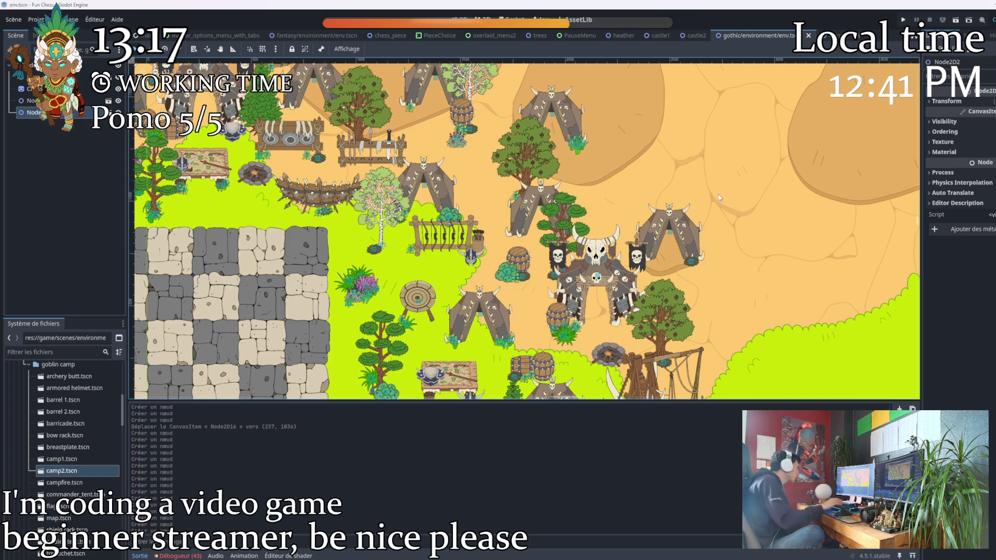
pyautogui.press('F5')
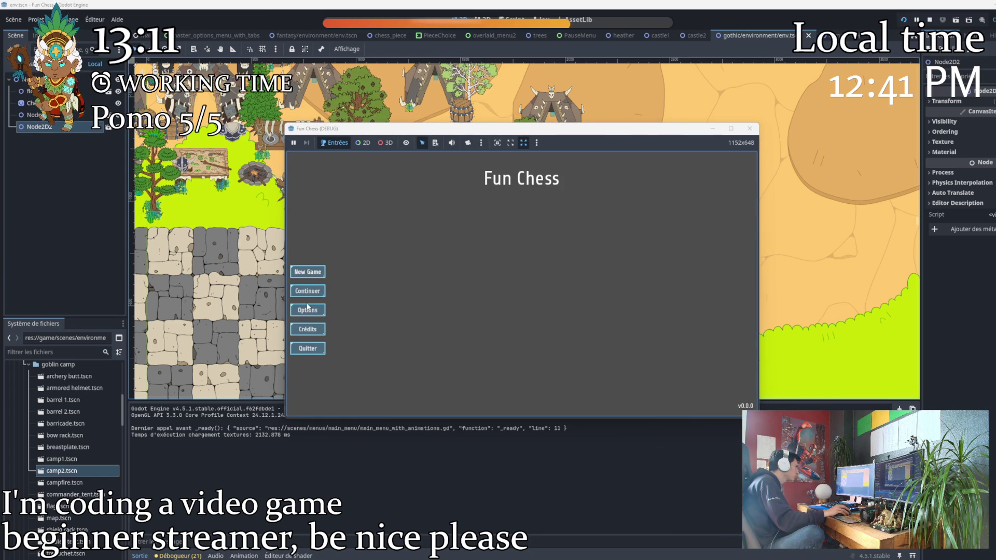
# Visit Options > Customization, return to the menu, and start a New Game in local mode
pyautogui.click(306, 310)
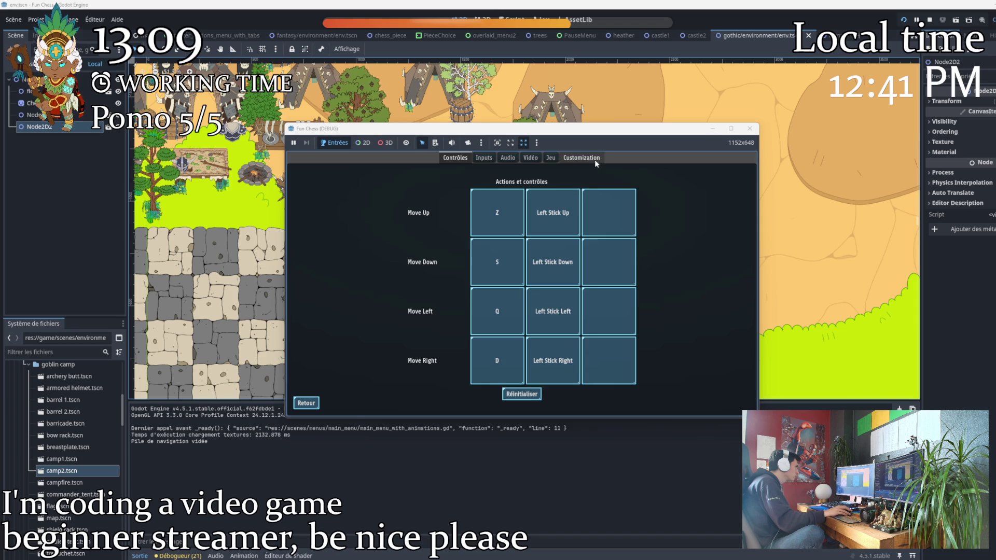
pyautogui.click(595, 159)
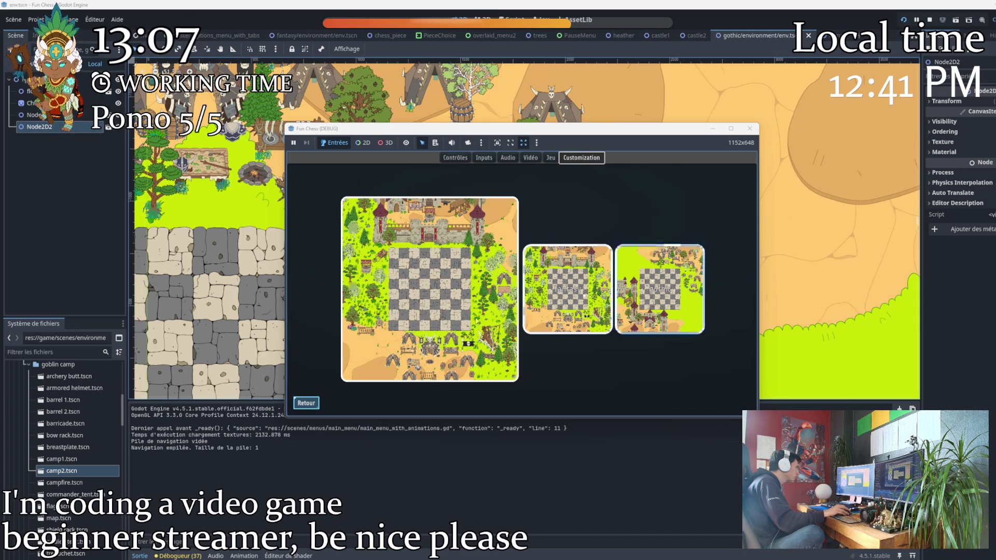
pyautogui.click(306, 404)
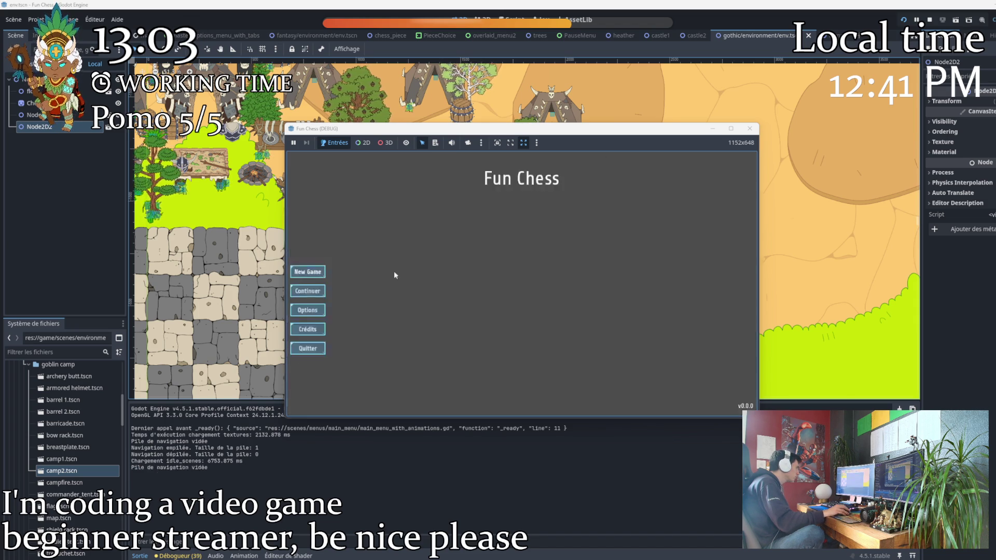
pyautogui.click(314, 278)
pyautogui.click(514, 214)
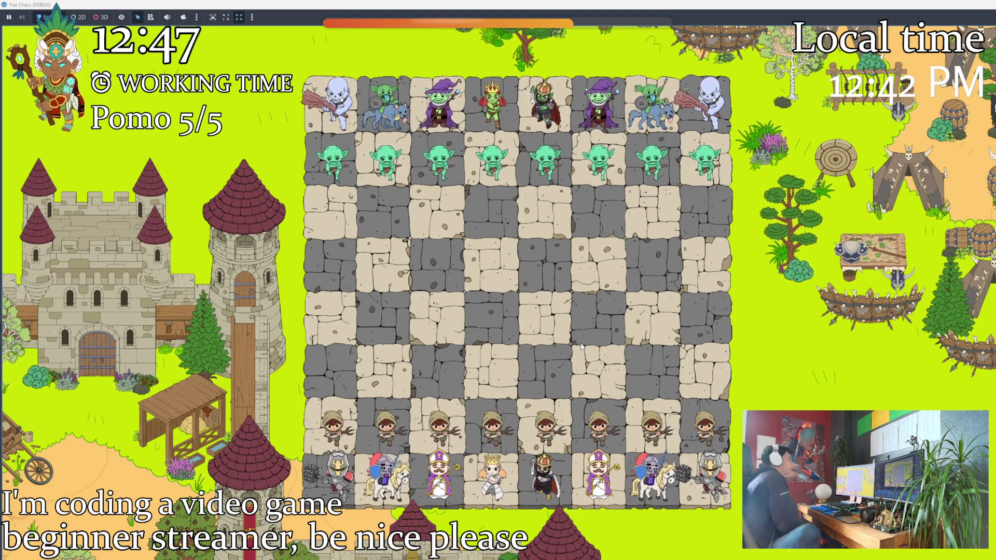
# Toggle the game out of fullscreen (F11) and enlarge its window over the editor
pyautogui.press('F11')
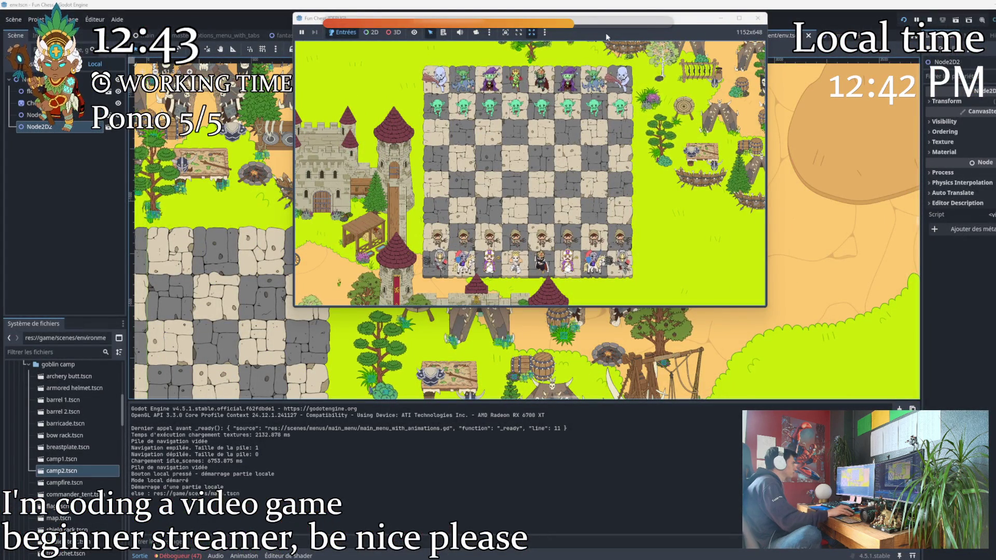
pyautogui.moveTo(287, 318); pyautogui.dragTo(68, 405)
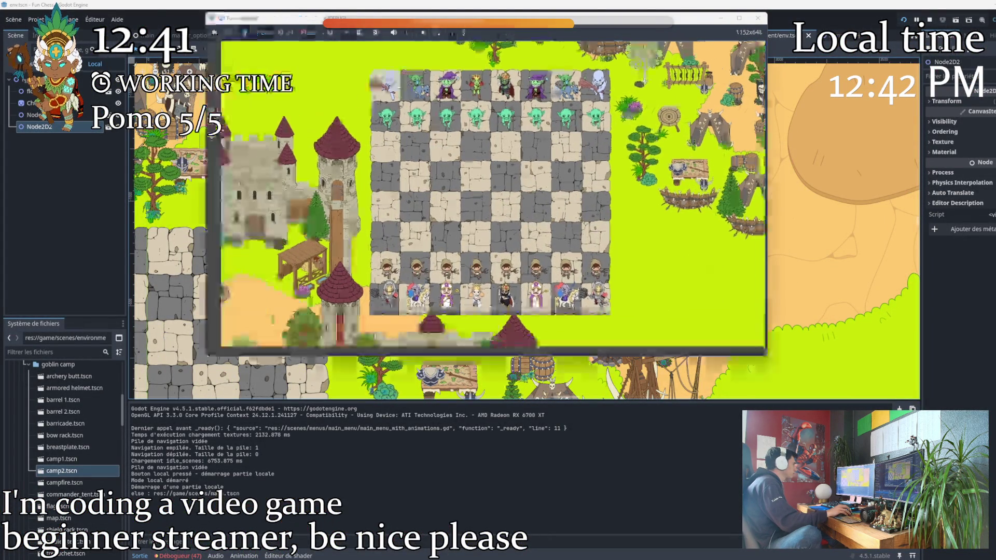
pyautogui.moveTo(767, 402); pyautogui.dragTo(939, 449)
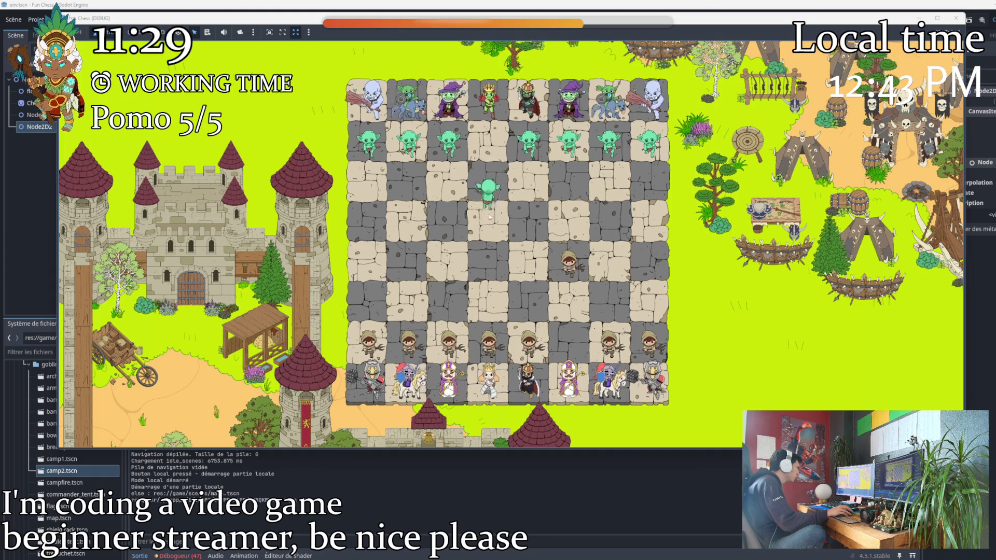
# Move the white knight twice, then close the running game to return to the level
pyautogui.moveTo(609, 377); pyautogui.dragTo(570, 300)
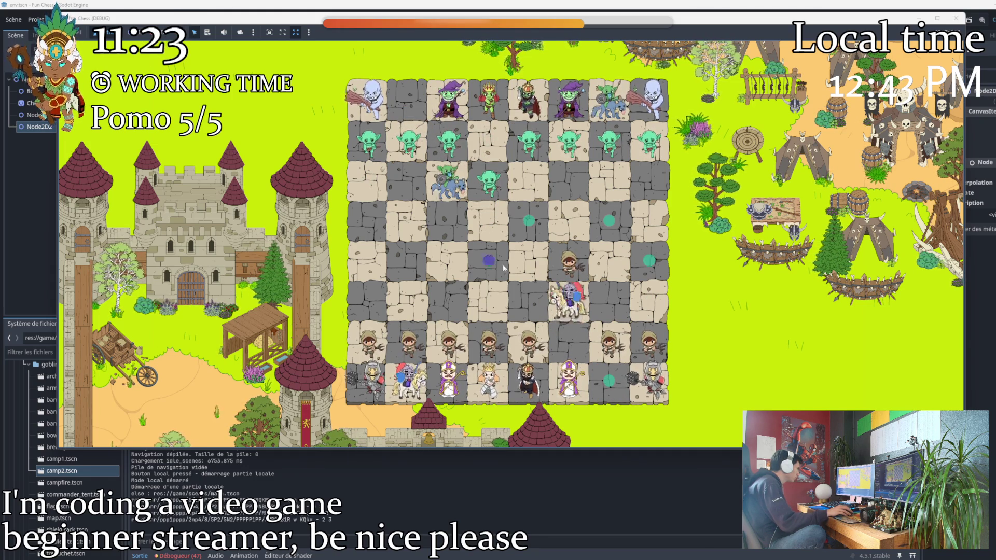
pyautogui.moveTo(570, 300); pyautogui.dragTo(488, 261)
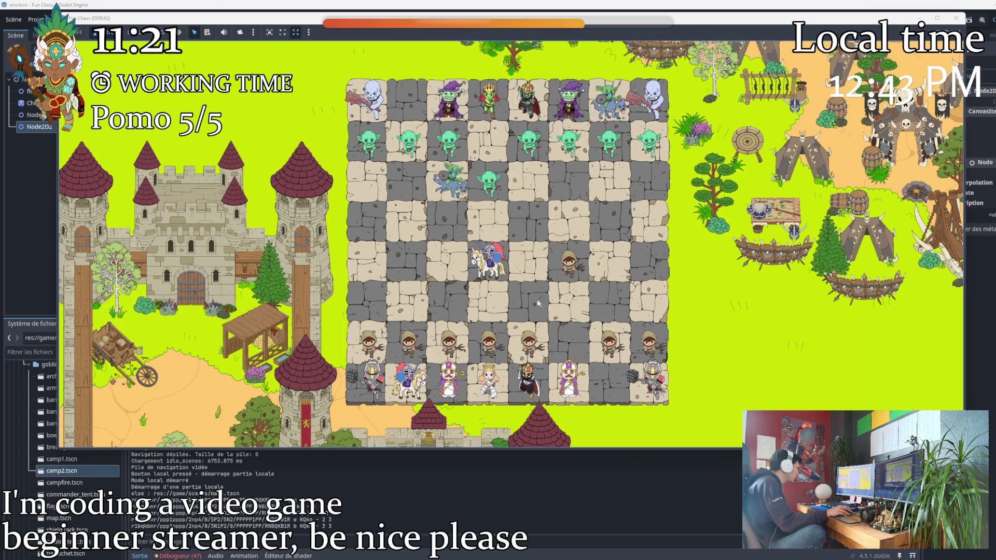
pyautogui.click(963, 20)
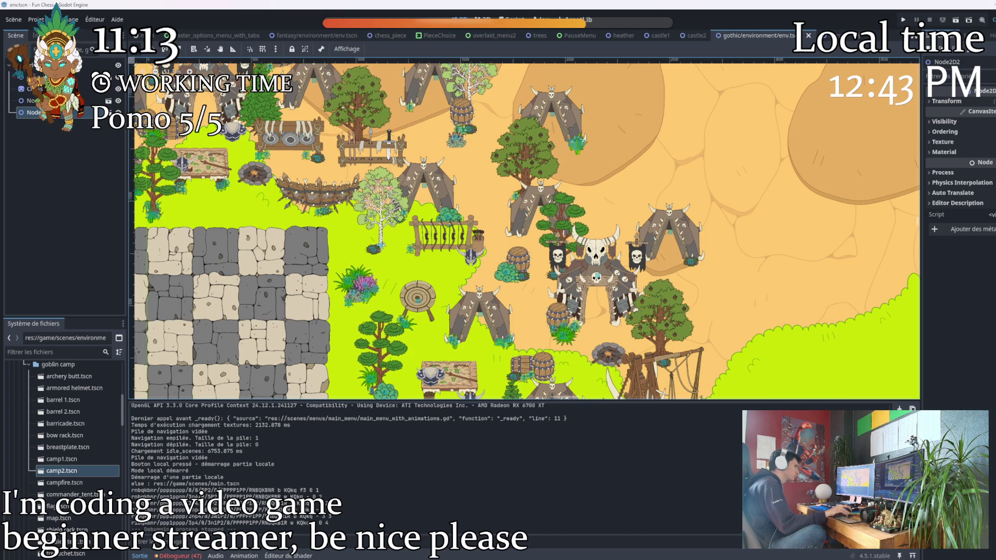
pyautogui.press('super+d')
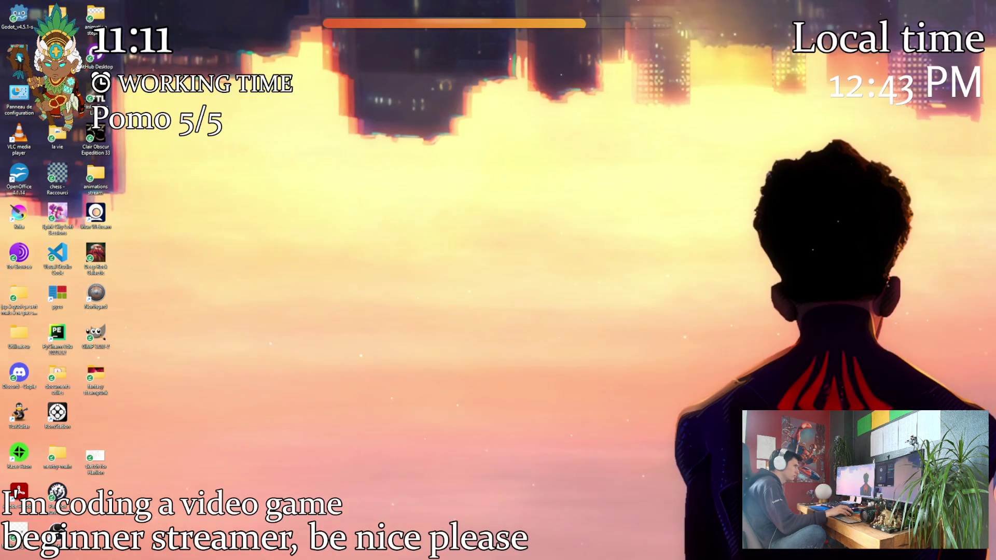
pyautogui.press('super+d')
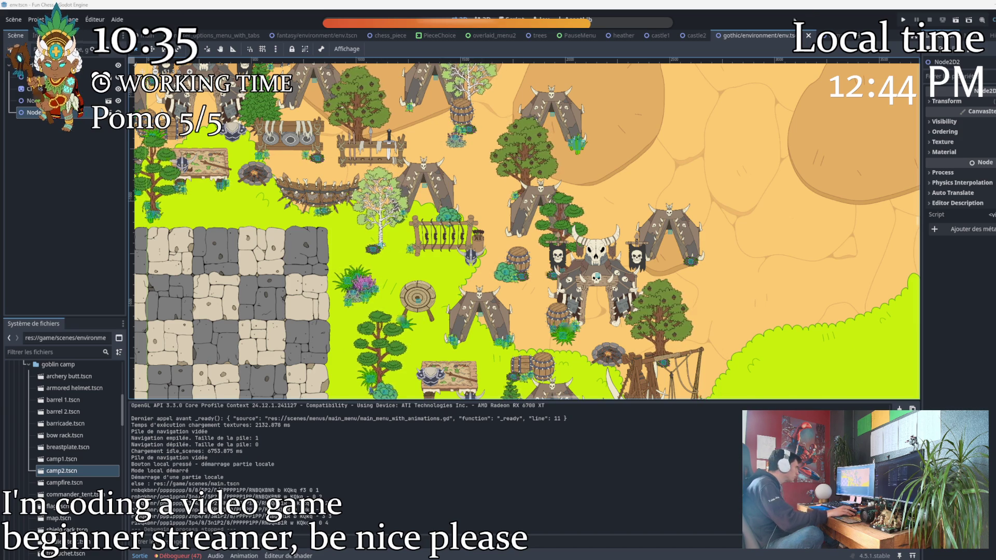
pyautogui.scroll(-2, 523, 229)
pyautogui.scroll(-5, 524, 229)
pyautogui.scroll(-5, 426, 164)
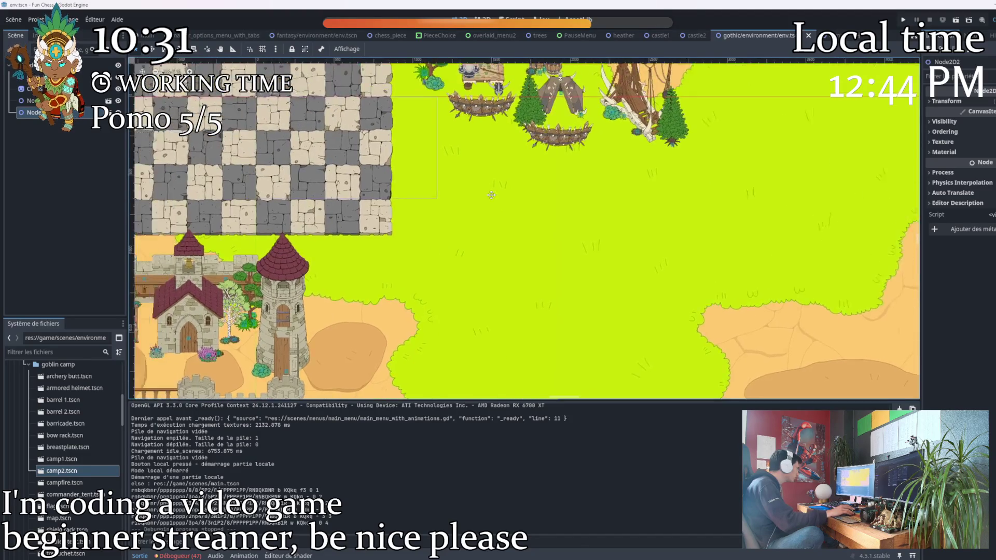
pyautogui.scroll(-2, 426, 164)
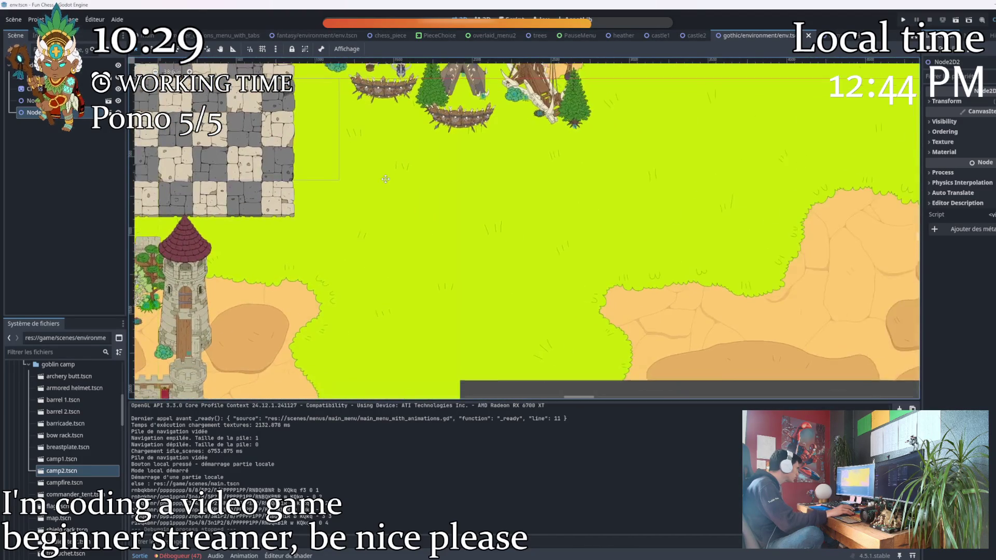
pyautogui.scroll(-3, 413, 188)
pyautogui.scroll(4, 413, 186)
pyautogui.scroll(4, 413, 186)
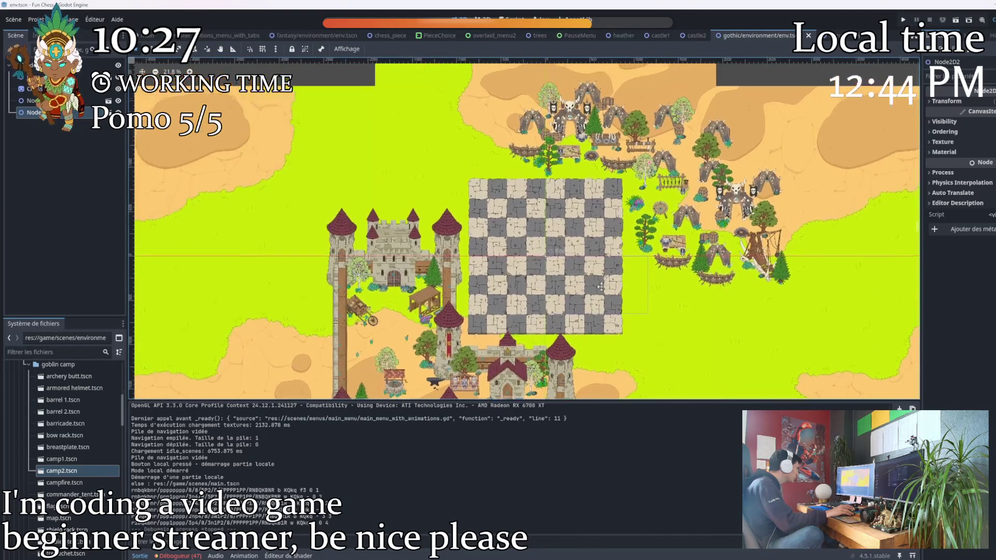
# Pan toward the castle and board, then collapse the goblin camp folder to reveal the grass scenes
pyautogui.moveTo(624, 303)
pyautogui.mouseDown()
pyautogui.moveTo(492, 263)
pyautogui.moveTo(550, 285)
pyautogui.mouseUp()
pyautogui.scroll(3, 477, 249)
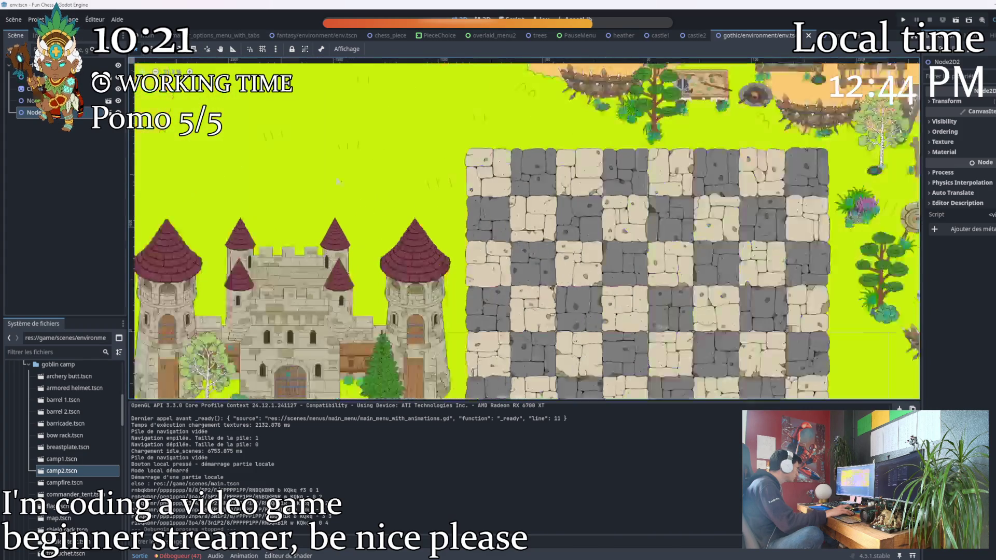
pyautogui.click(32, 366)
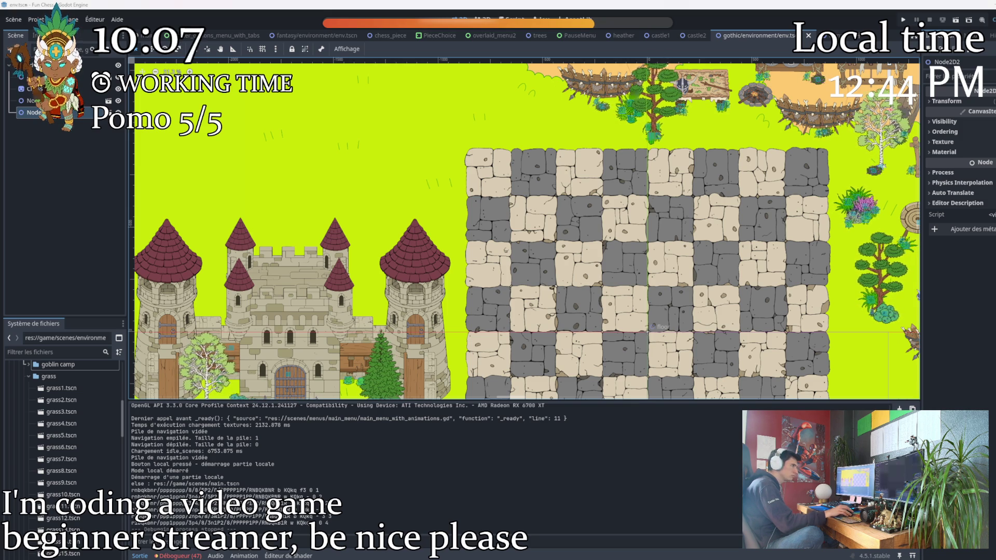
pyautogui.scroll(2, 416, 224)
pyautogui.scroll(-5, 375, 232)
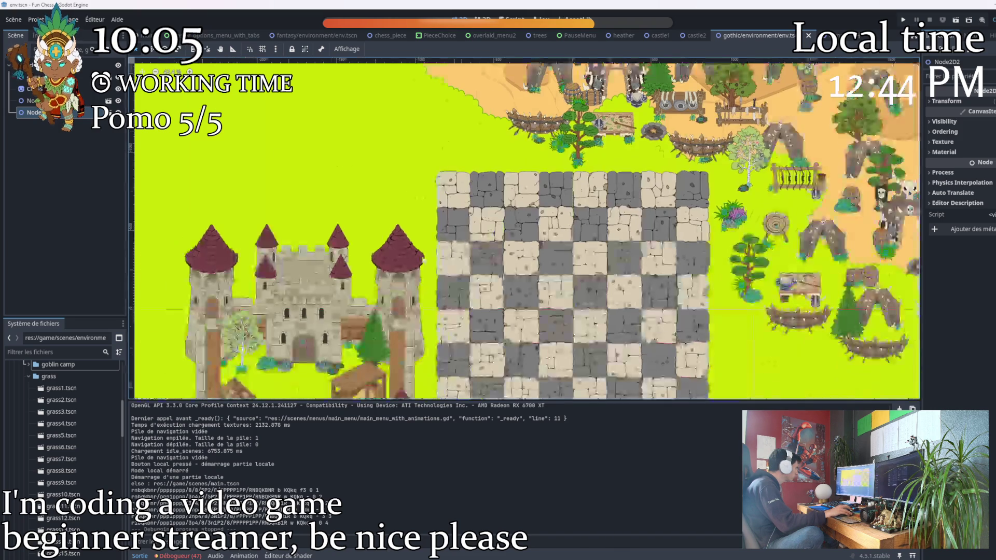
pyautogui.scroll(2, 233, 242)
pyautogui.scroll(6, 232, 242)
pyautogui.scroll(2, 232, 242)
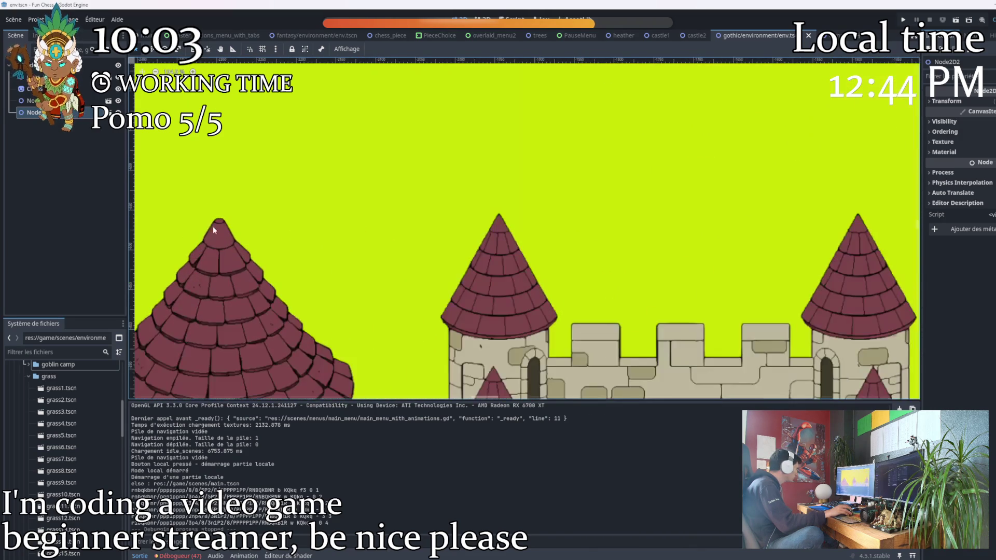
pyautogui.scroll(-1, 208, 216)
pyautogui.moveTo(221, 254); pyautogui.dragTo(318, 234)
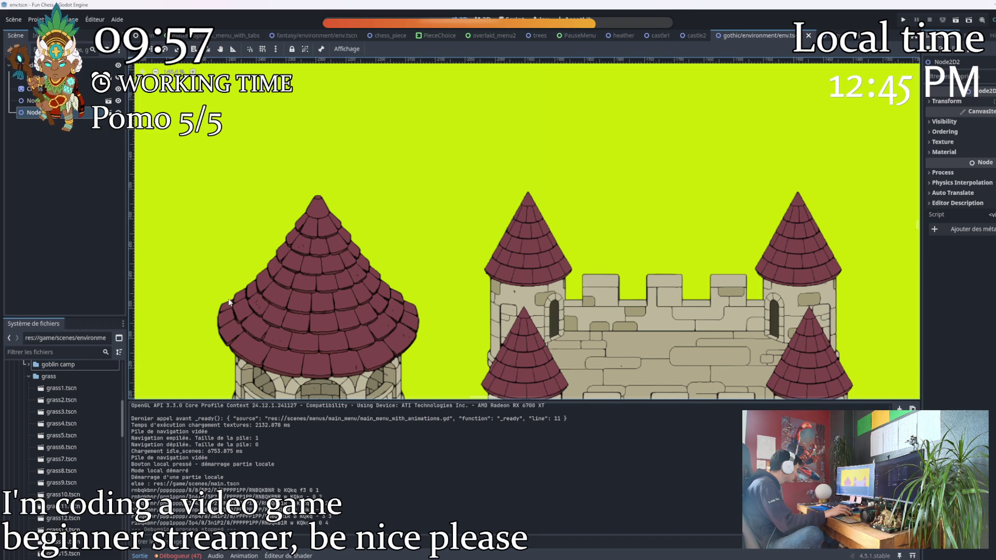
pyautogui.scroll(-2, 381, 307)
pyautogui.scroll(-2, 483, 303)
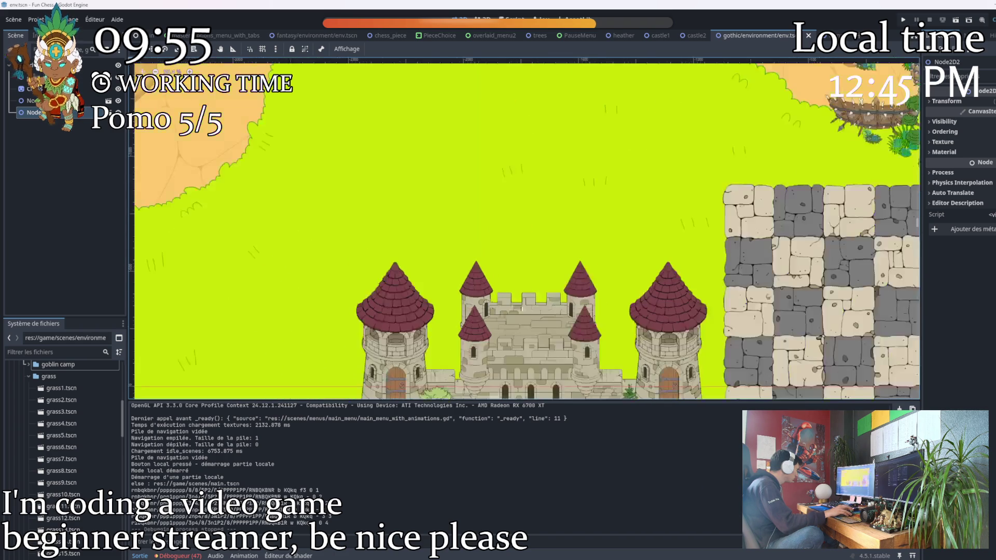
pyautogui.scroll(3, 614, 353)
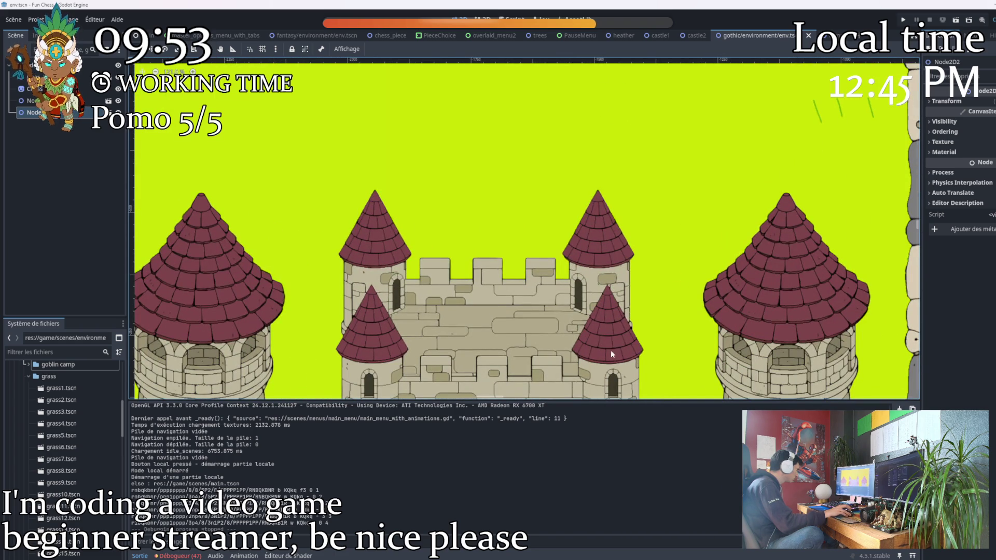
pyautogui.scroll(-2, 595, 366)
pyautogui.scroll(-1, 595, 367)
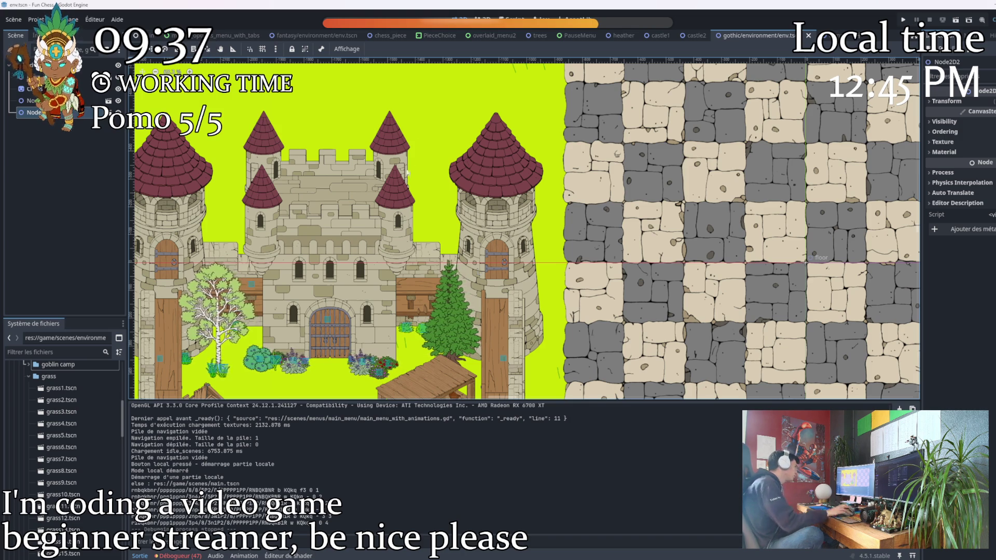
pyautogui.scroll(4, 484, 159)
pyautogui.moveTo(580, 175); pyautogui.dragTo(571, 181)
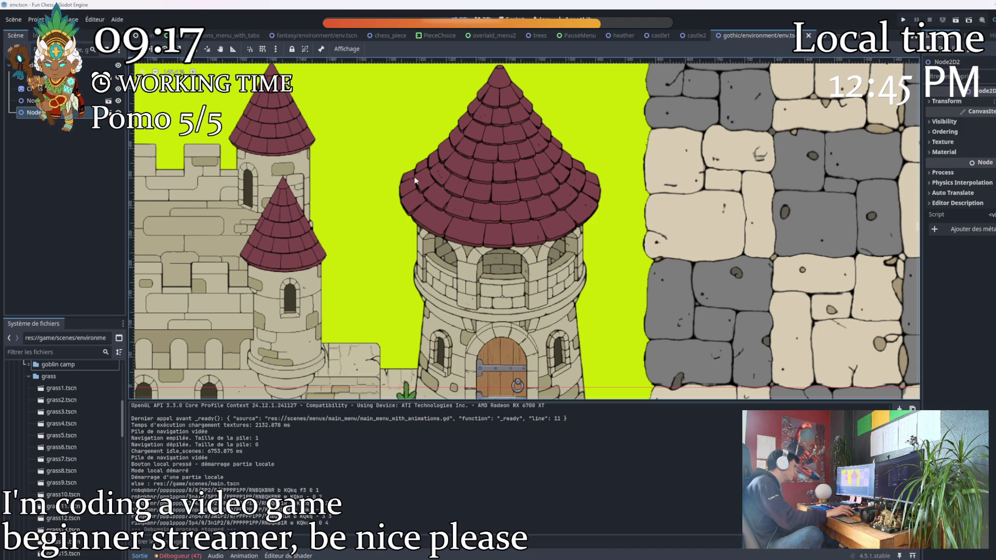
pyautogui.scroll(-3, 545, 195)
pyautogui.scroll(-1, 573, 199)
pyautogui.scroll(-1, 525, 195)
pyautogui.scroll(-2, 525, 194)
pyautogui.scroll(-1, 524, 194)
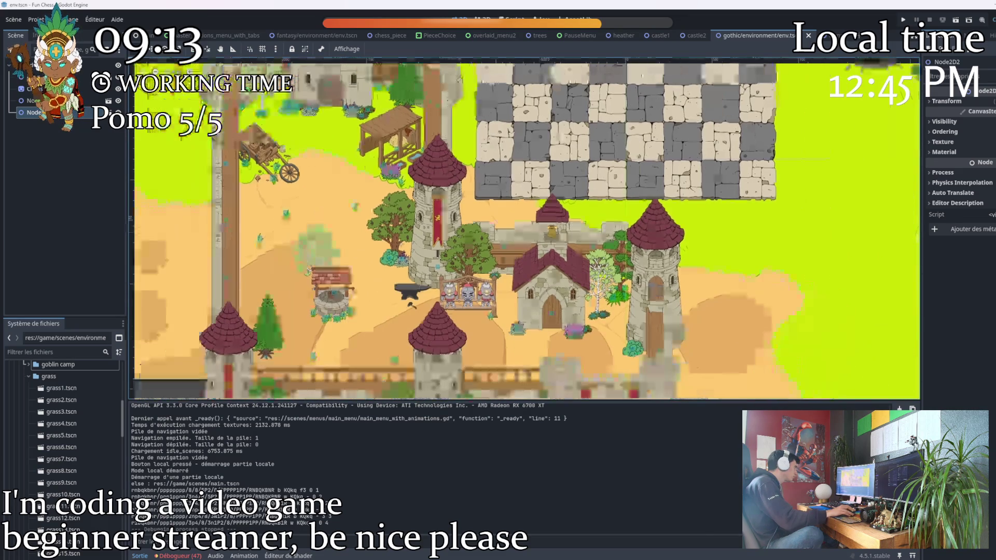
pyautogui.scroll(3, 548, 212)
pyautogui.scroll(3, 556, 216)
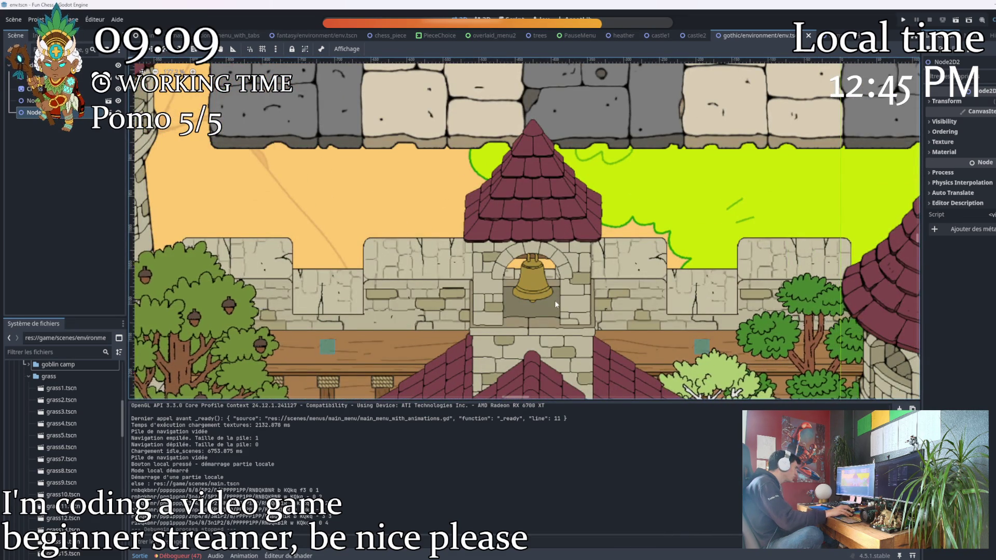
pyautogui.scroll(-5, 555, 295)
pyautogui.hscroll(-2, 377, 274)
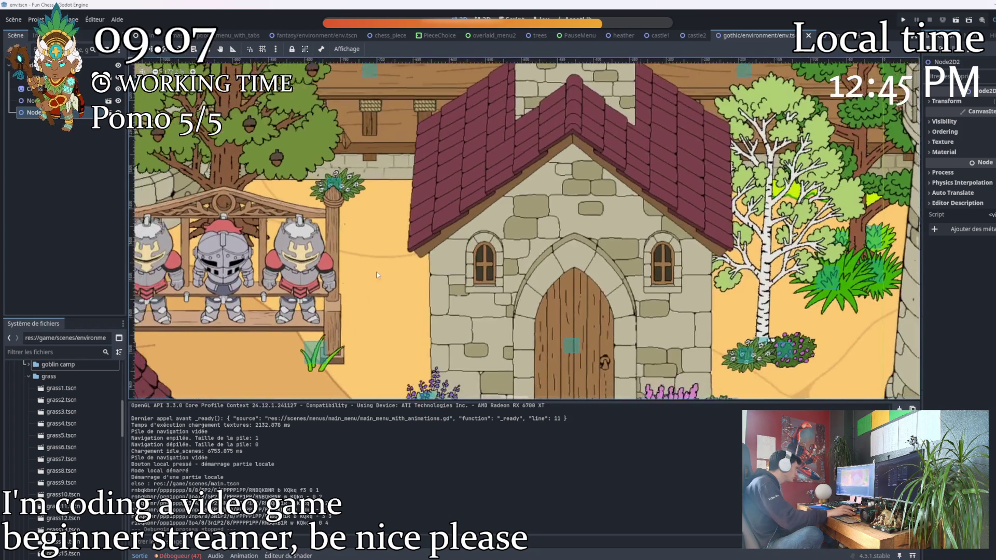
pyautogui.scroll(-2, 377, 273)
pyautogui.scroll(1, 405, 281)
pyautogui.scroll(1, 405, 280)
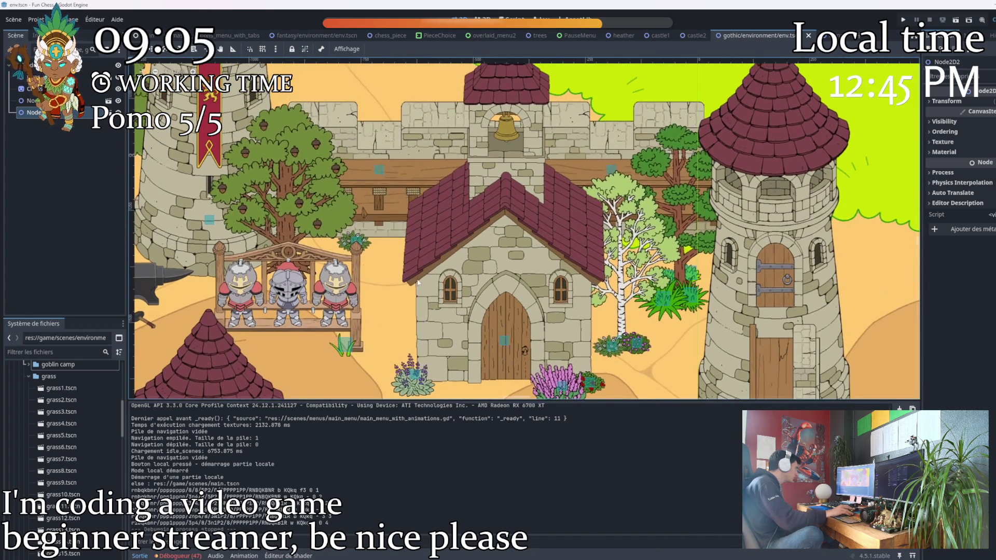
pyautogui.scroll(-1, 556, 285)
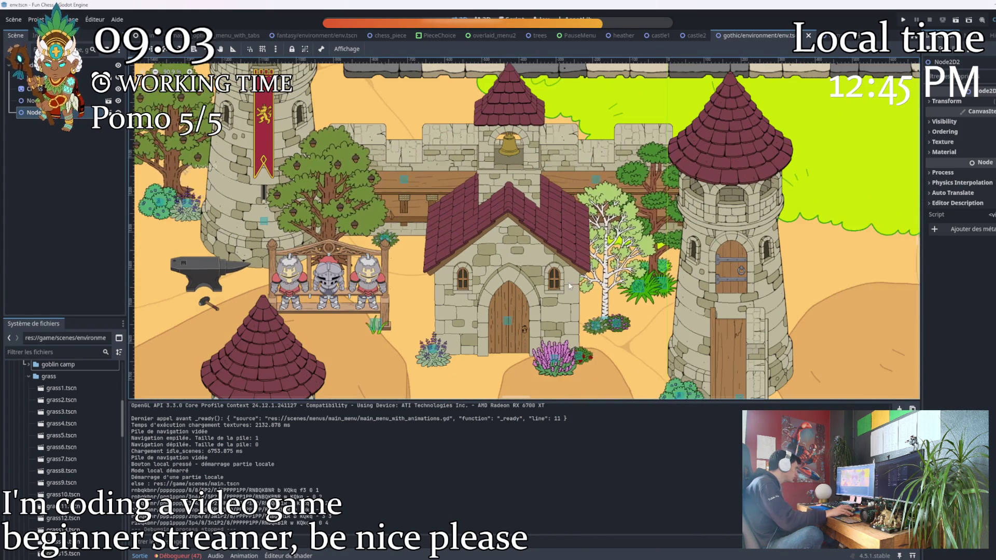
pyautogui.scroll(-3, 557, 285)
pyautogui.scroll(-1, 541, 295)
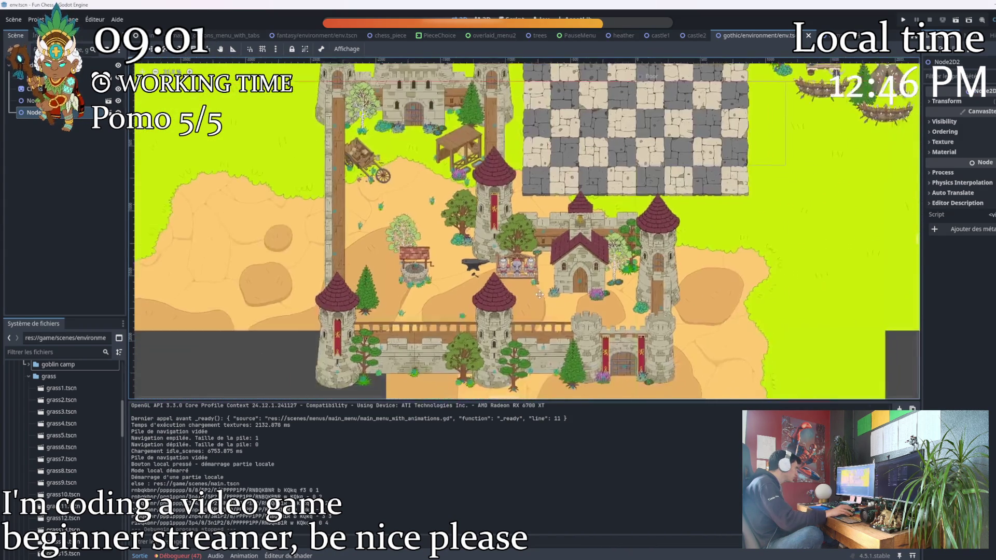
# Expand scenes/environment/castle and open tower with door.tscn
pyautogui.moveTo(542, 295); pyautogui.dragTo(592, 343)
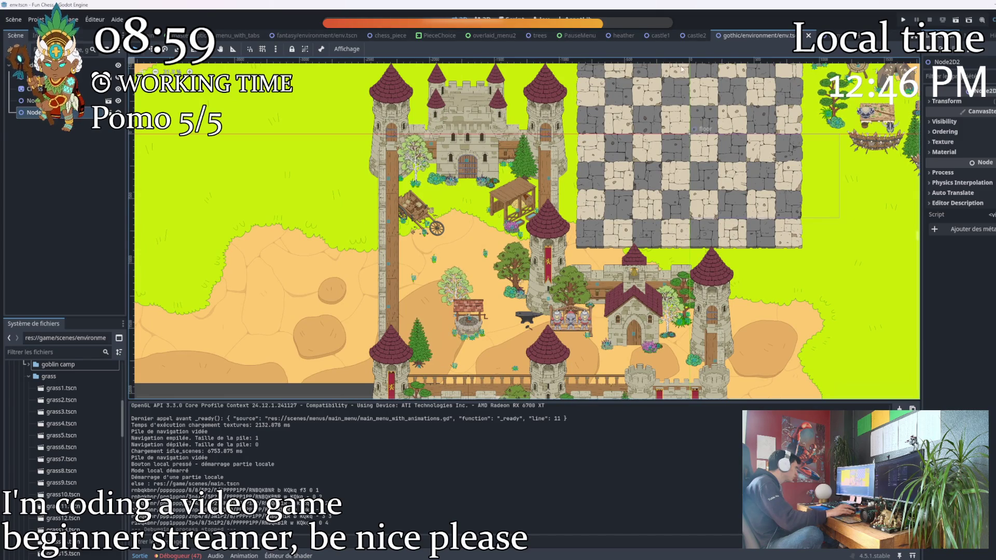
pyautogui.scroll(2, 66, 436)
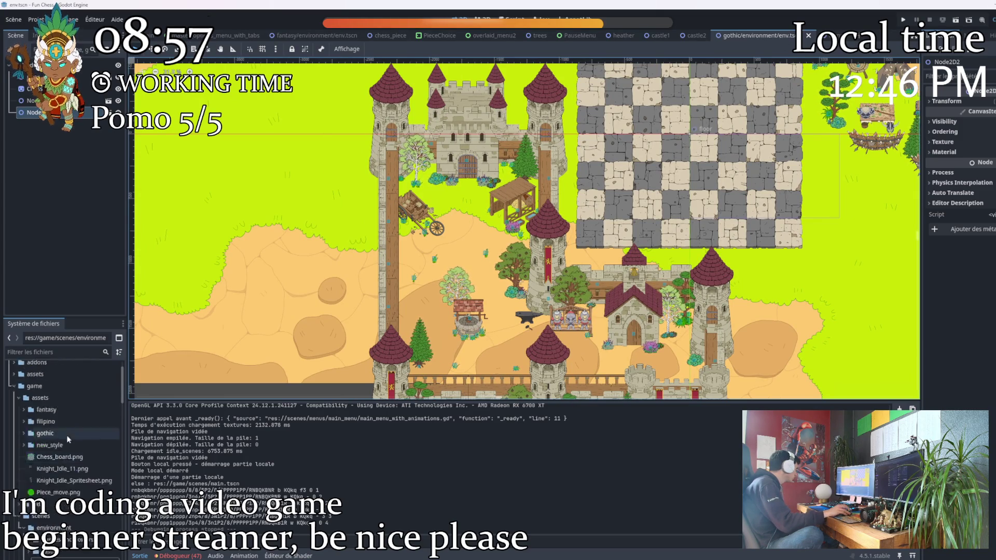
pyautogui.scroll(1, 69, 426)
pyautogui.scroll(1, 76, 422)
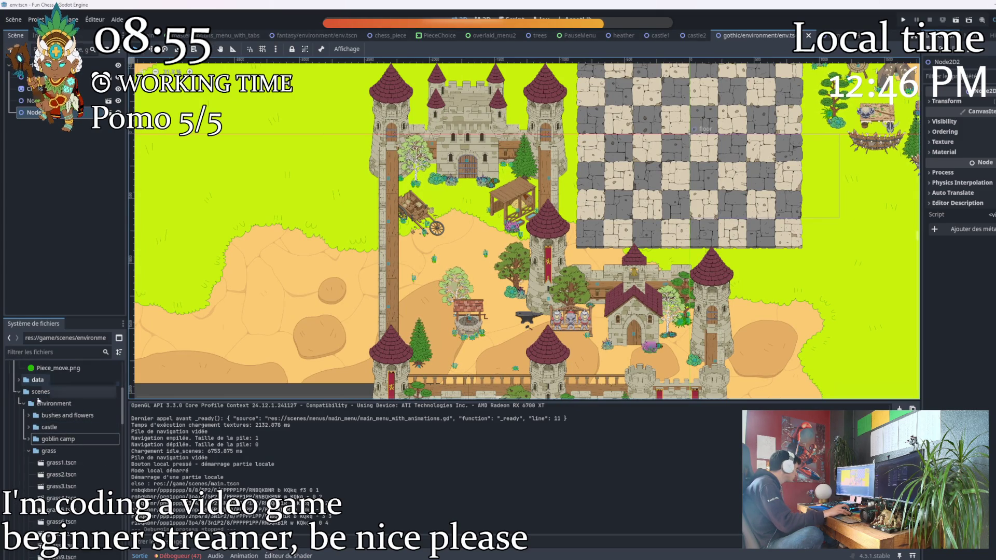
pyautogui.scroll(3, 66, 467)
pyautogui.scroll(2, 63, 489)
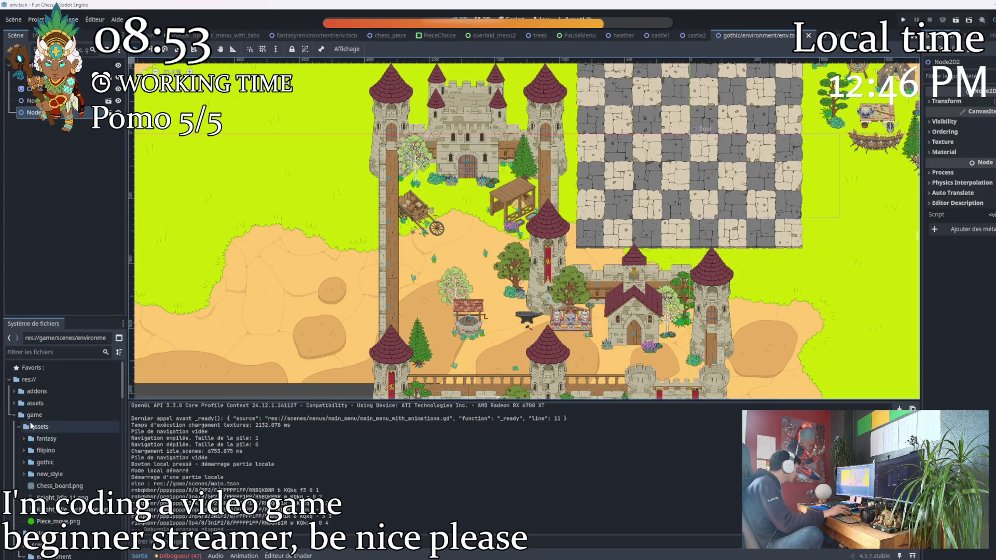
pyautogui.scroll(-1, 39, 424)
pyautogui.scroll(-1, 50, 430)
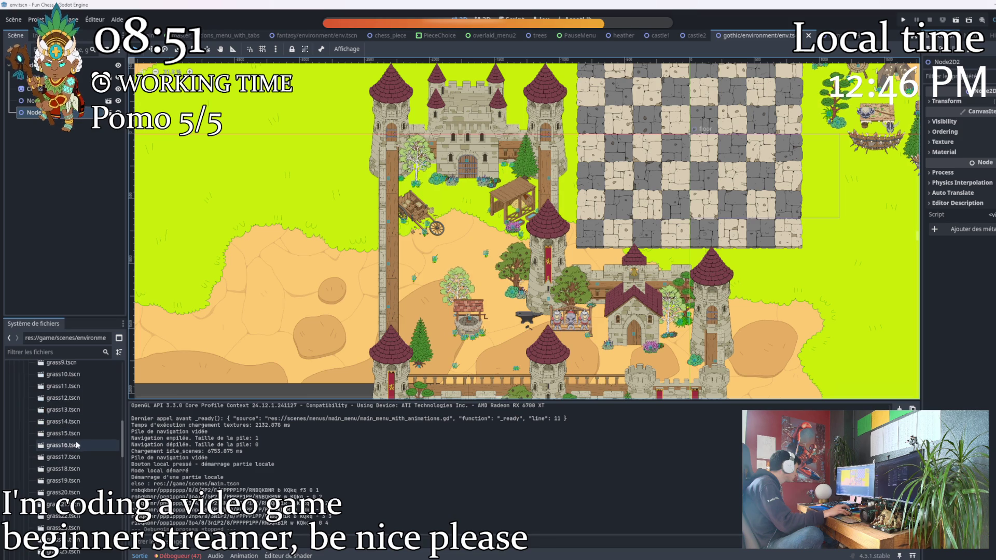
pyautogui.scroll(-1, 62, 434)
pyautogui.scroll(-1, 72, 440)
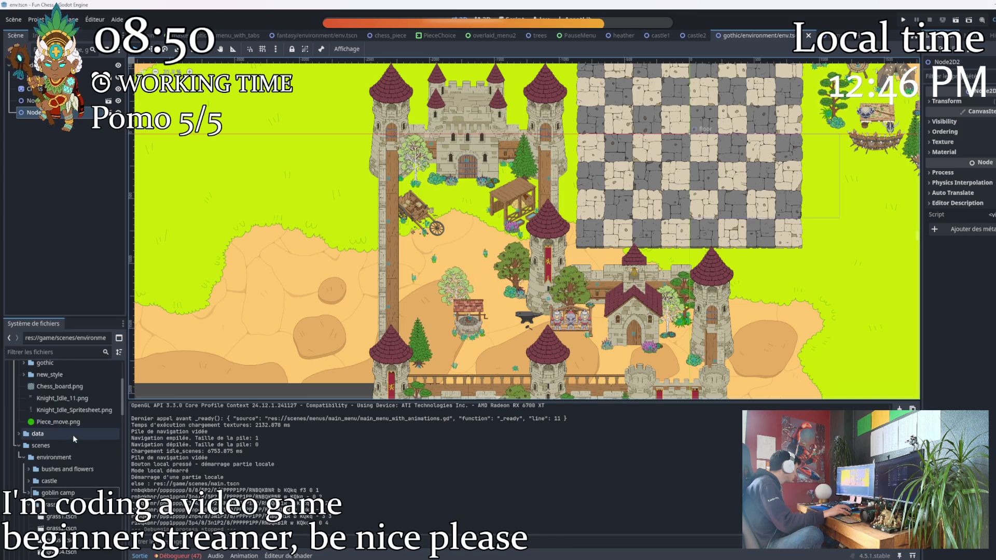
pyautogui.click(31, 482)
pyautogui.scroll(-4, 55, 451)
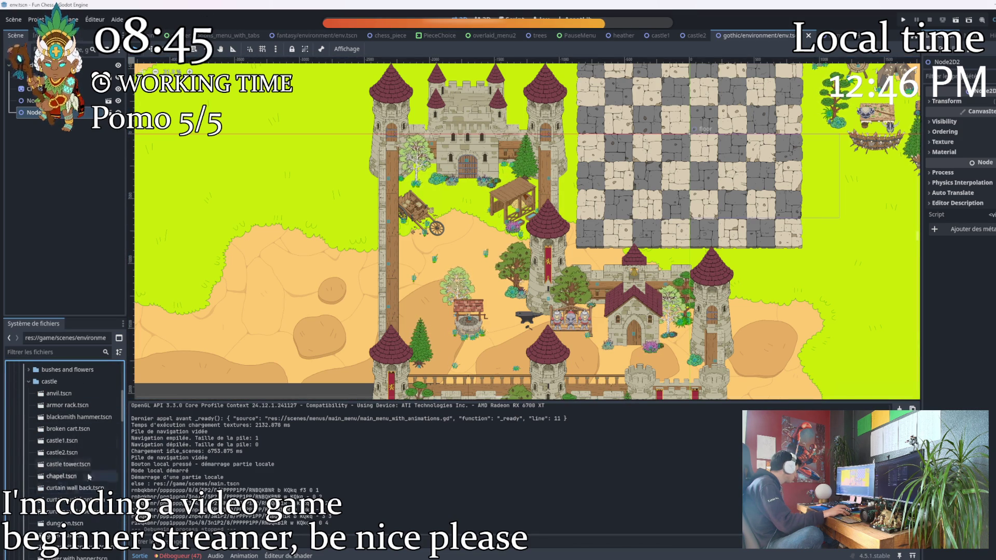
pyautogui.scroll(-5, 80, 523)
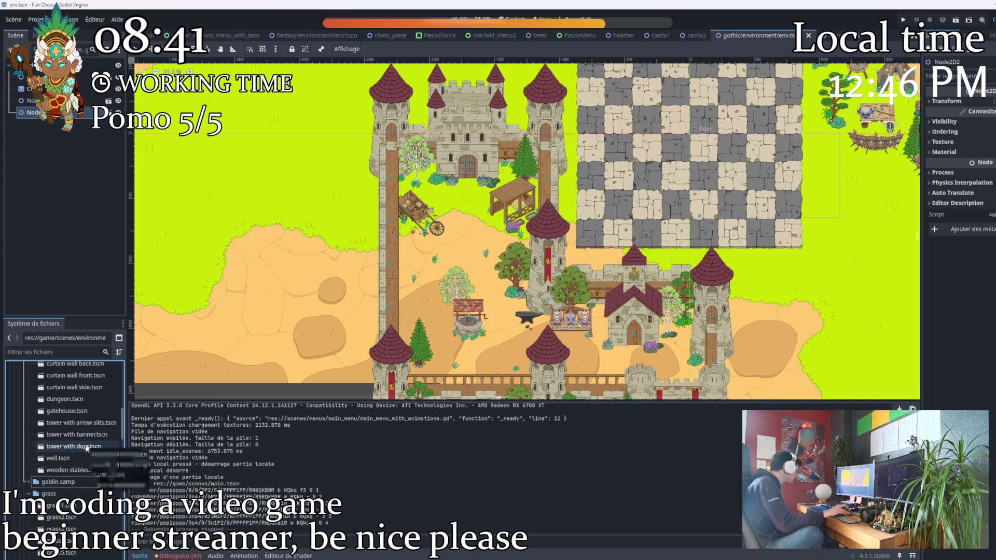
pyautogui.doubleClick(87, 448)
pyautogui.scroll(3, 303, 246)
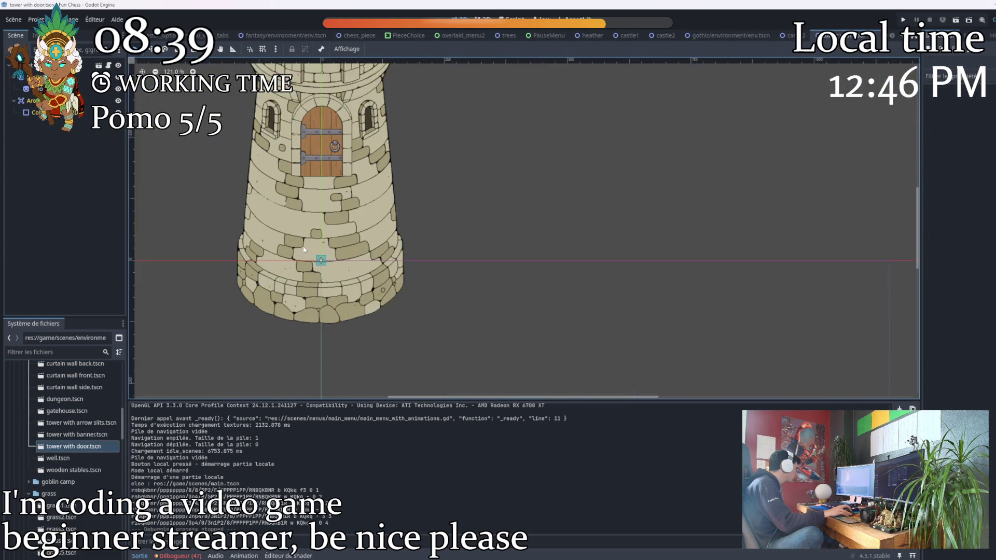
# Lower the Door sprite into the tower's stone archway and save the scene
pyautogui.click(331, 114)
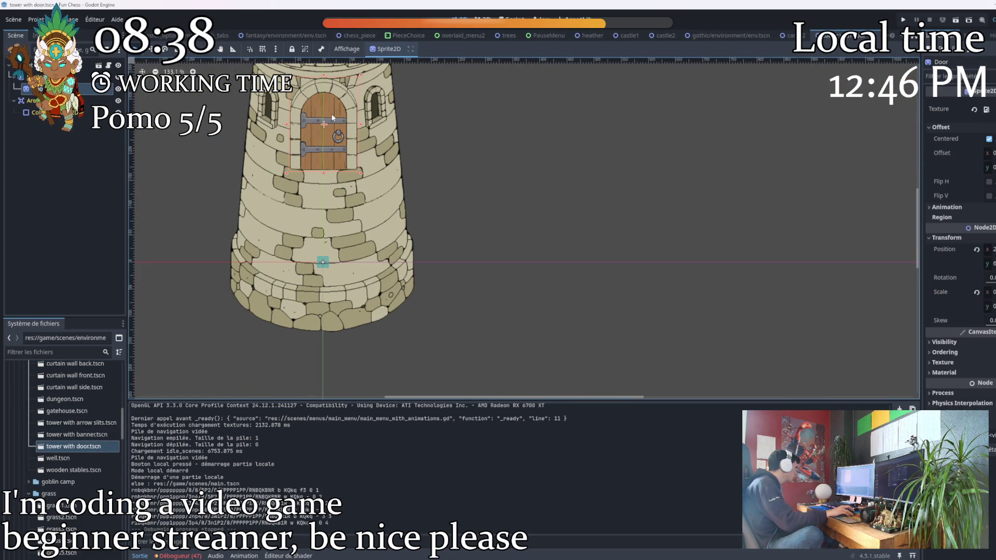
pyautogui.click(977, 249)
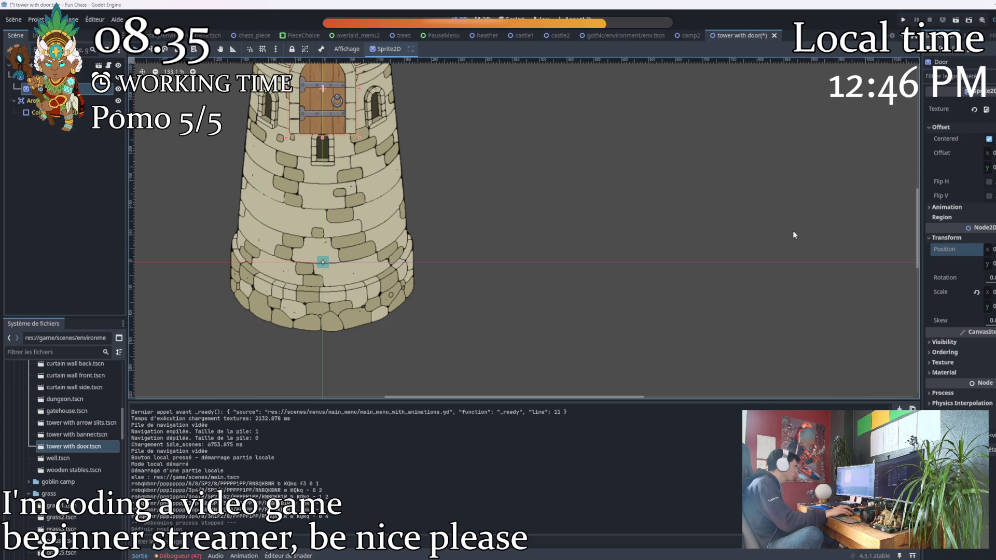
pyautogui.scroll(-3, 558, 157)
pyautogui.scroll(-2, 557, 163)
pyautogui.scroll(-2, 561, 188)
pyautogui.hotkey('ctrl', 'z')
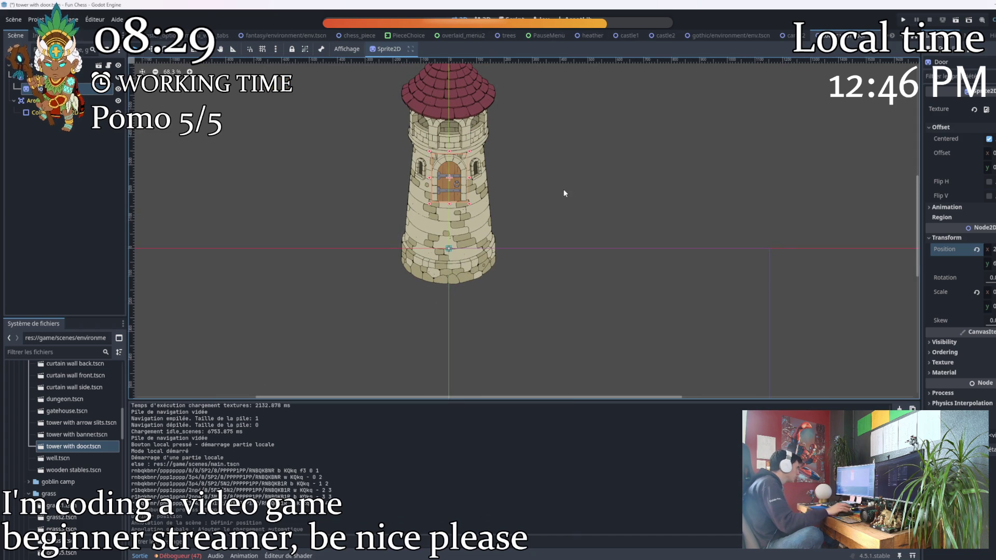
pyautogui.scroll(2, 537, 195)
pyautogui.scroll(3, 453, 189)
pyautogui.moveTo(392, 152); pyautogui.dragTo(388, 230)
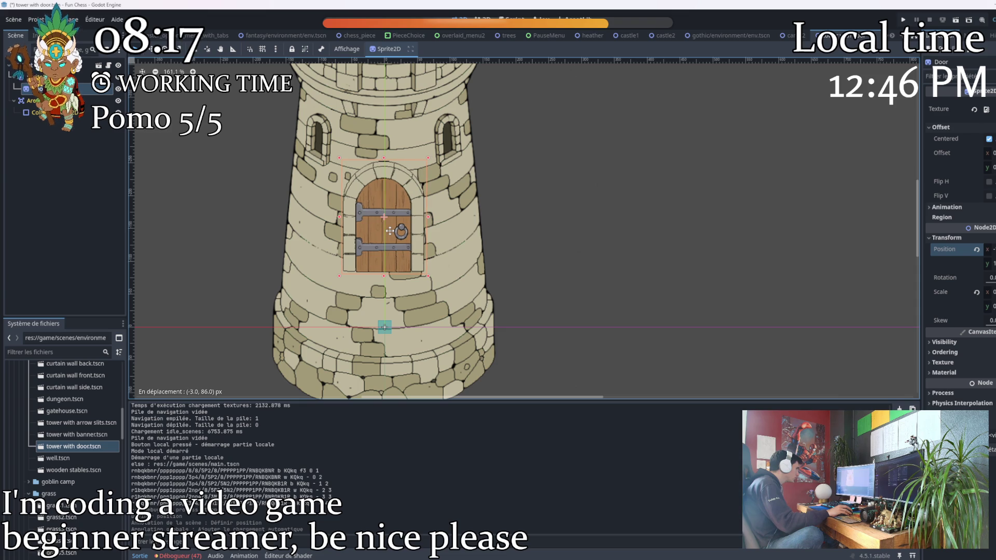
pyautogui.click(990, 249)
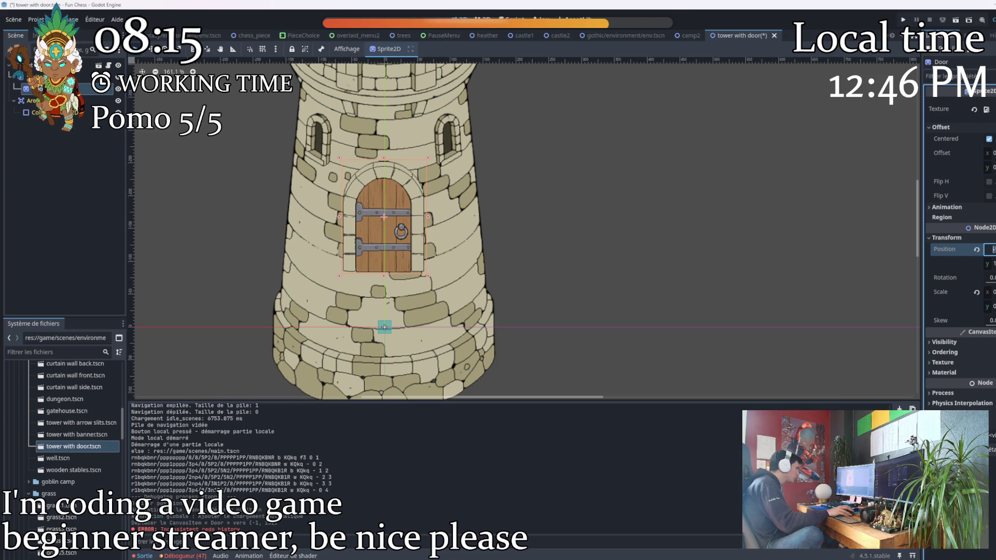
pyautogui.click(771, 247)
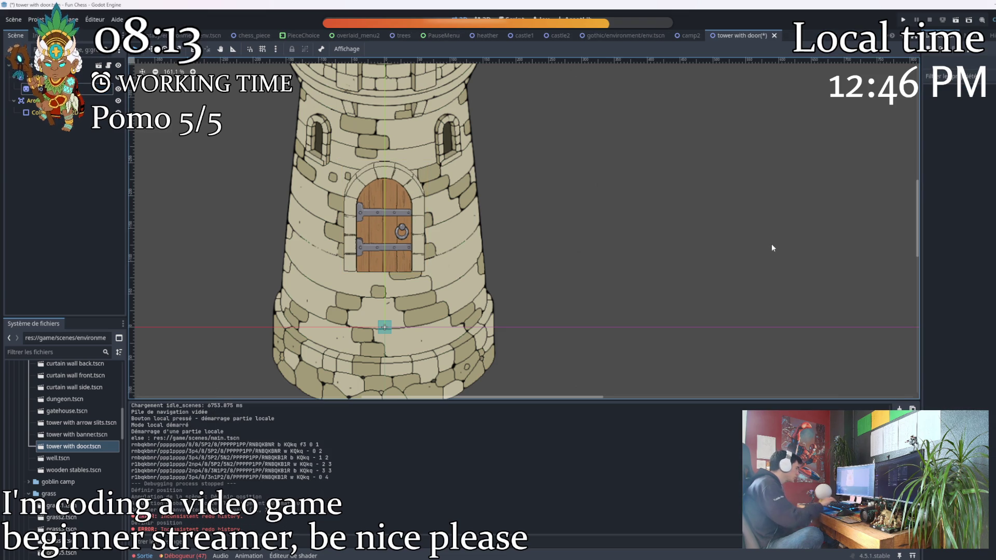
pyautogui.hotkey('ctrl', 's')
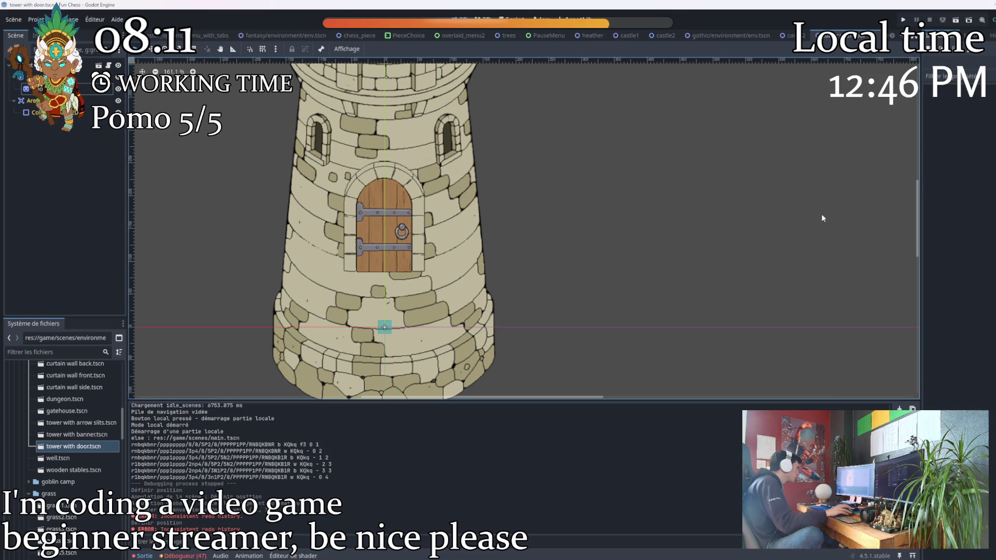
pyautogui.moveTo(626, 35)
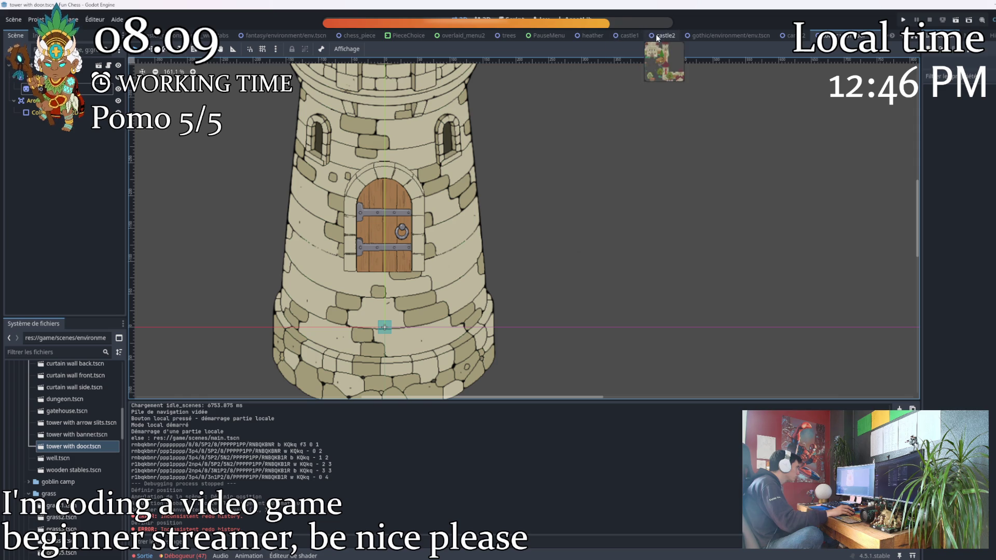
# Nudge the Door sprite slightly upward in the tower-with-door scene and apply its position
pyautogui.click(656, 34)
pyautogui.scroll(3, 538, 229)
pyautogui.scroll(4, 539, 228)
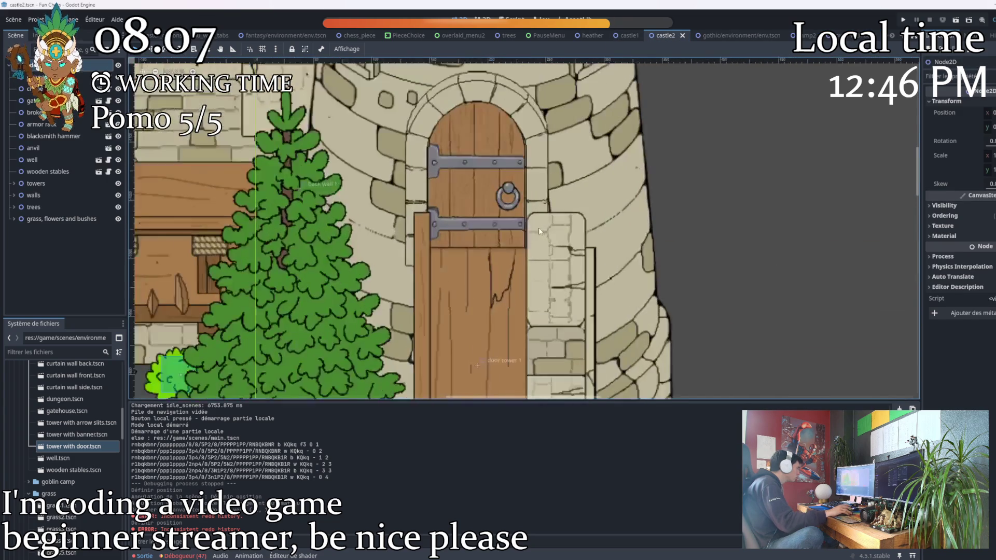
pyautogui.scroll(-1, 504, 220)
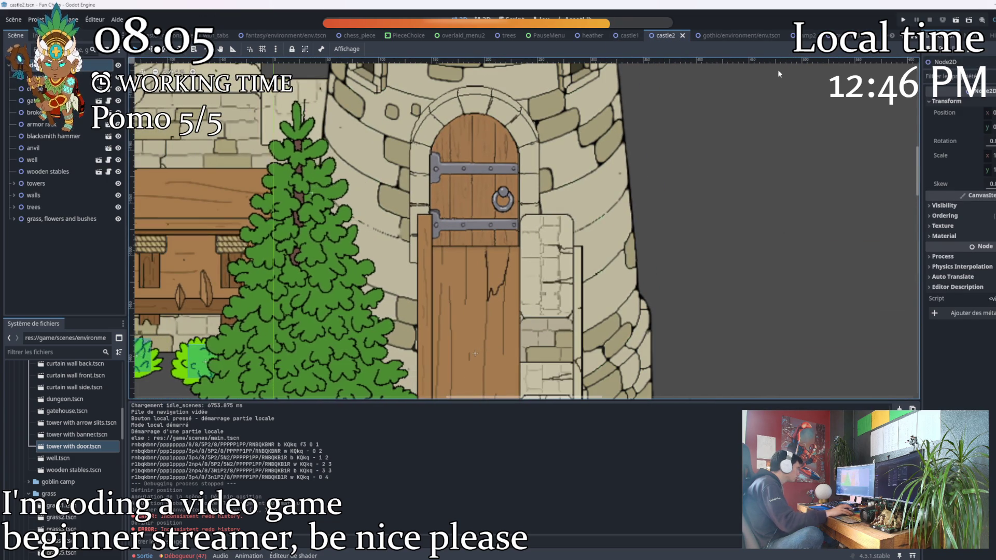
pyautogui.hotkey('ctrl', 'shift', 't')
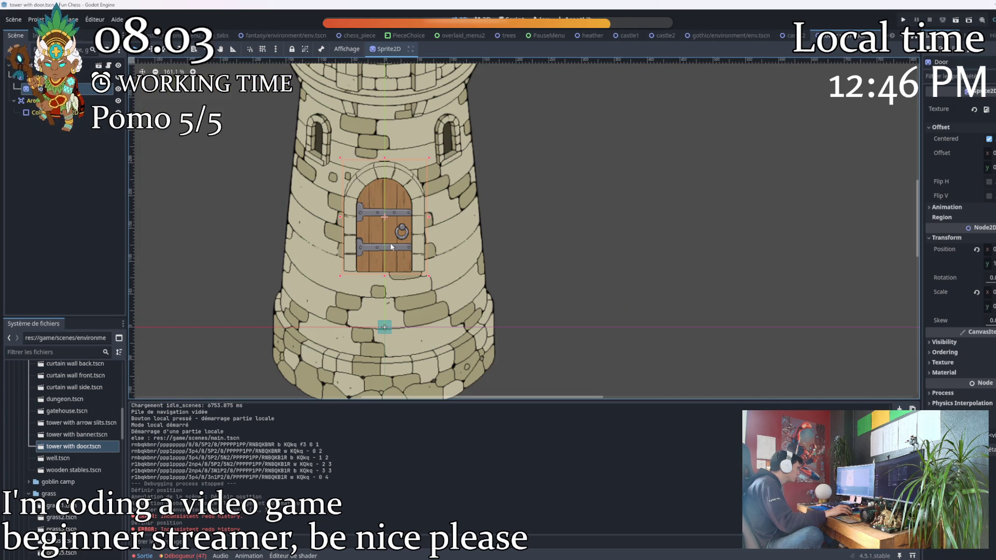
pyautogui.moveTo(386, 229); pyautogui.dragTo(387, 223)
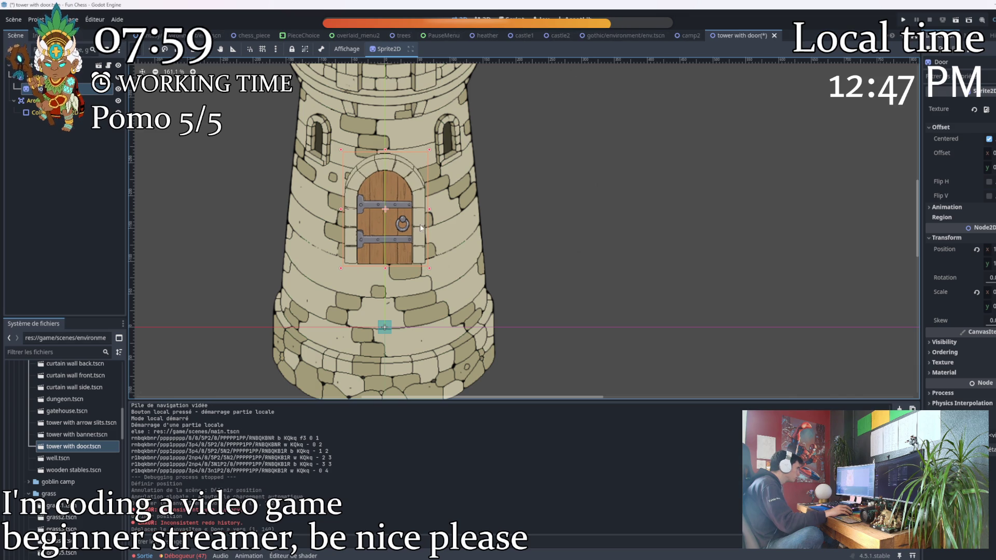
pyautogui.click(989, 249)
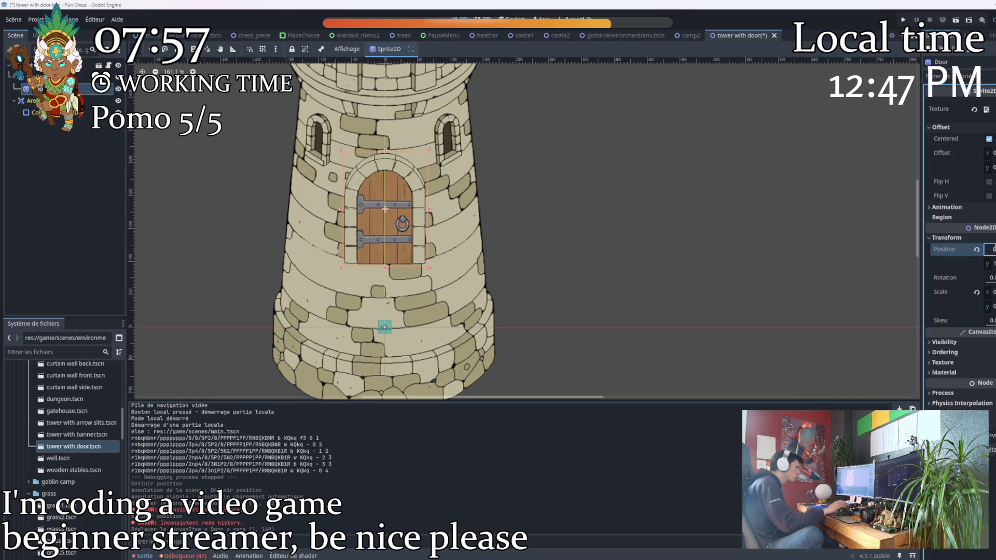
pyautogui.click(770, 229)
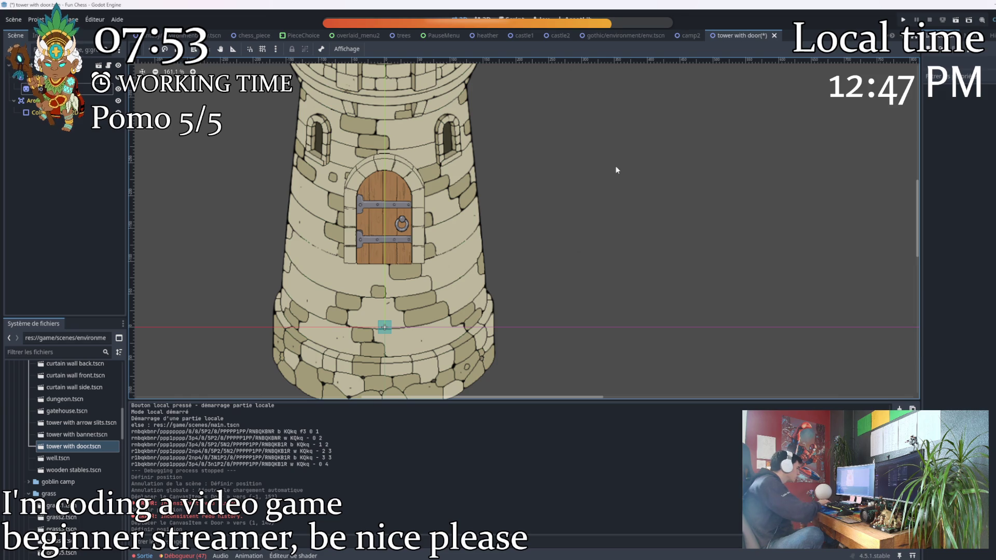
# Return to castle2 to check the door, then reopen the tower with door scene
pyautogui.click(656, 33)
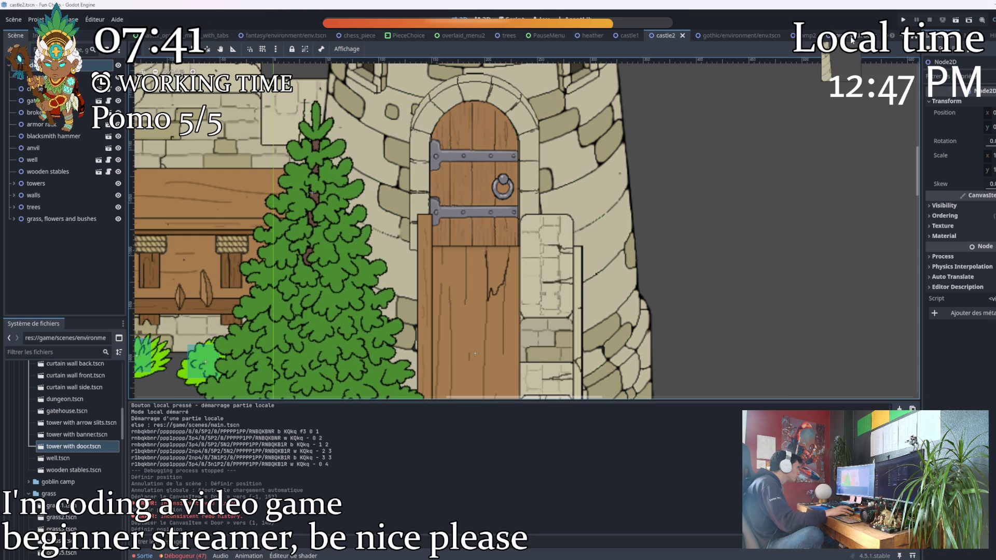
pyautogui.doubleClick(474, 355)
pyautogui.scroll(3, 400, 225)
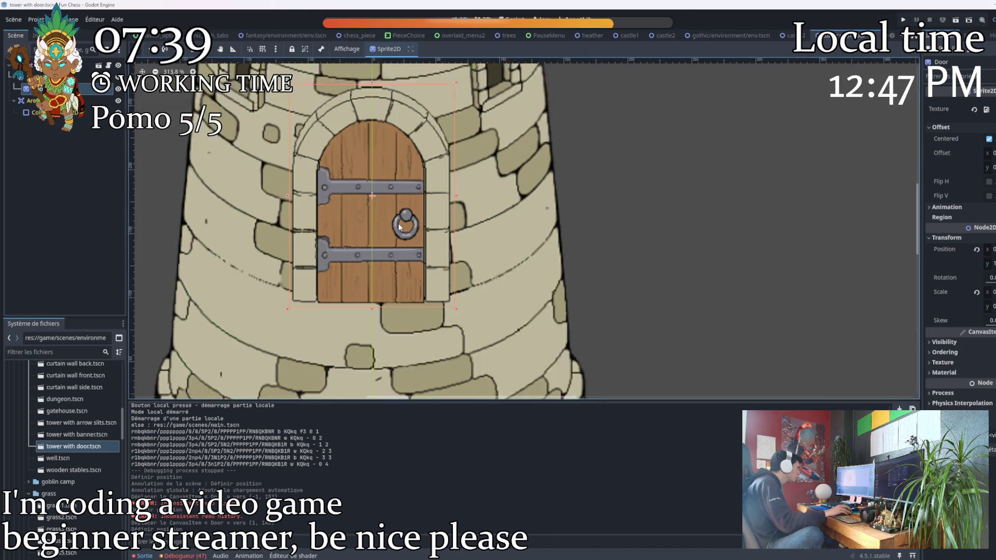
pyautogui.scroll(1, 398, 226)
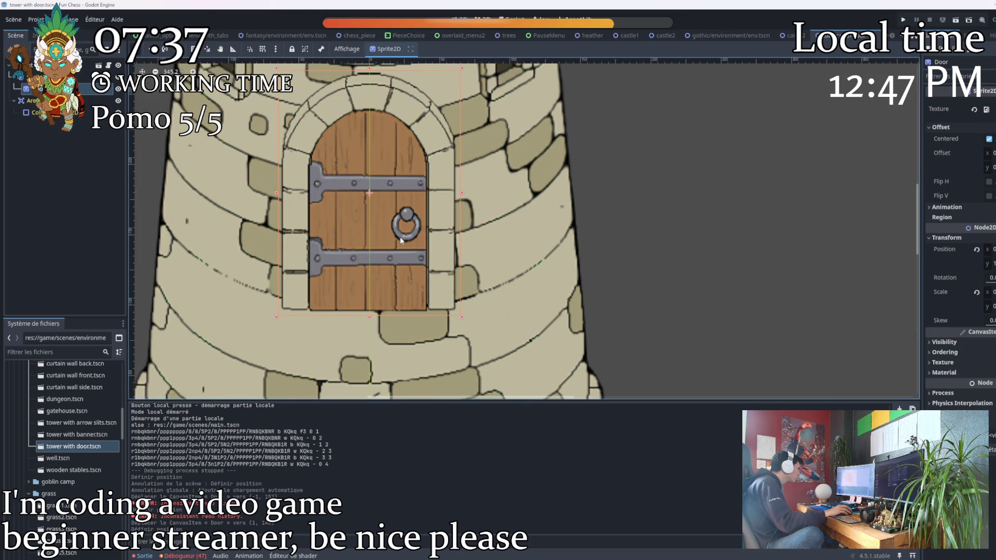
# Nudge the door slightly up and right, save, and compare it in castle2
pyautogui.moveTo(400, 240); pyautogui.dragTo(403, 232)
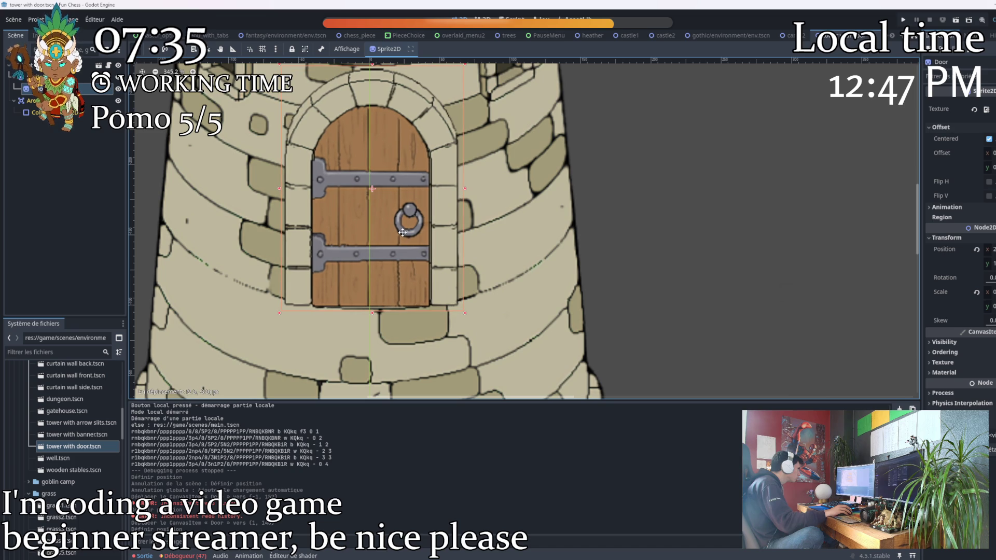
pyautogui.scroll(-5, 405, 229)
pyautogui.hotkey('ctrl', 's')
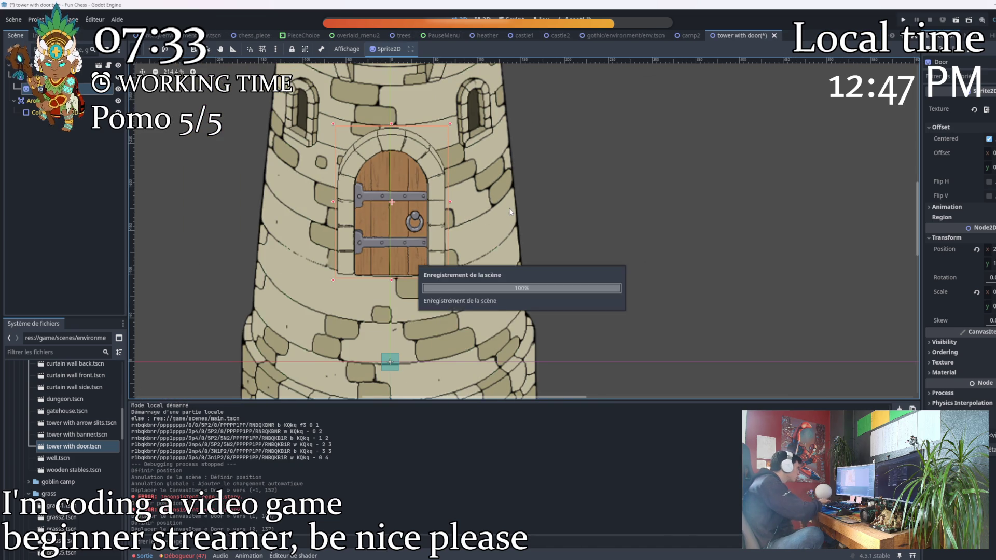
pyautogui.click(667, 37)
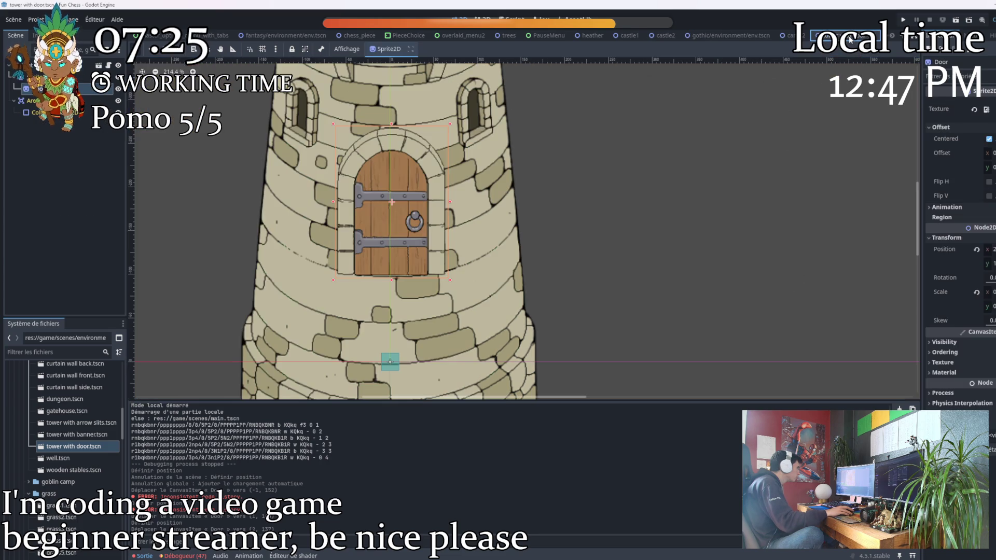
# Fine-tune the door's Position y in the Inspector, save, and re-check against castle2
pyautogui.click(989, 264)
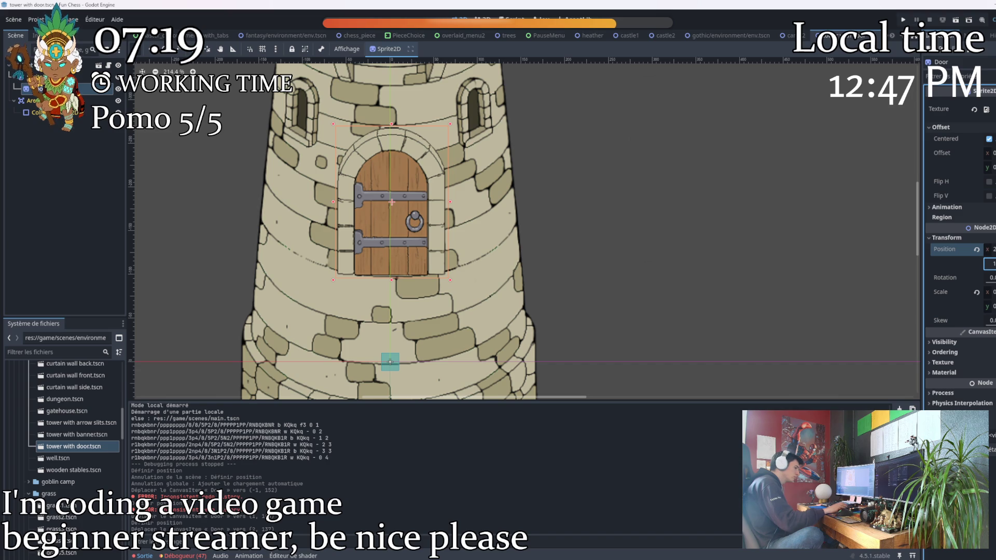
pyautogui.click(671, 272)
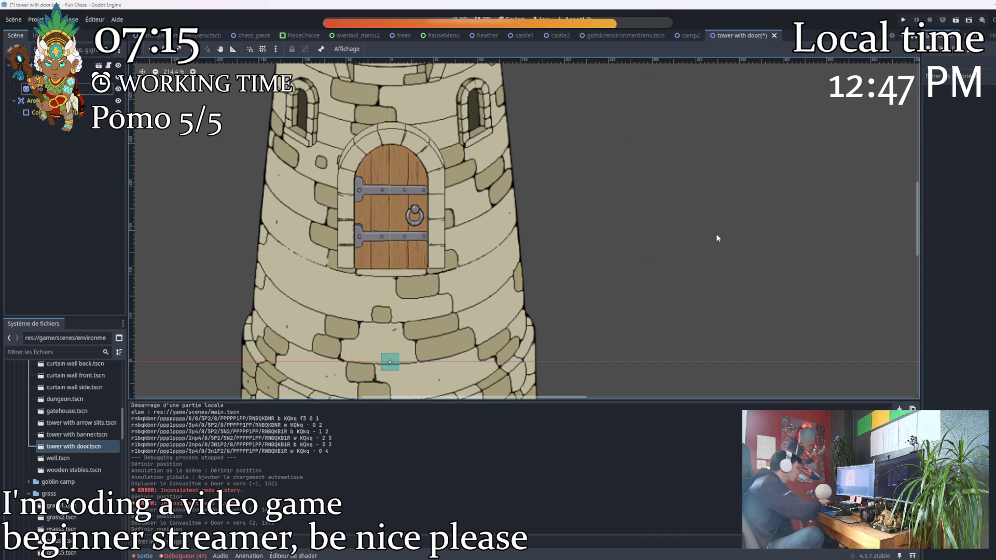
pyautogui.hotkey('ctrl', 's')
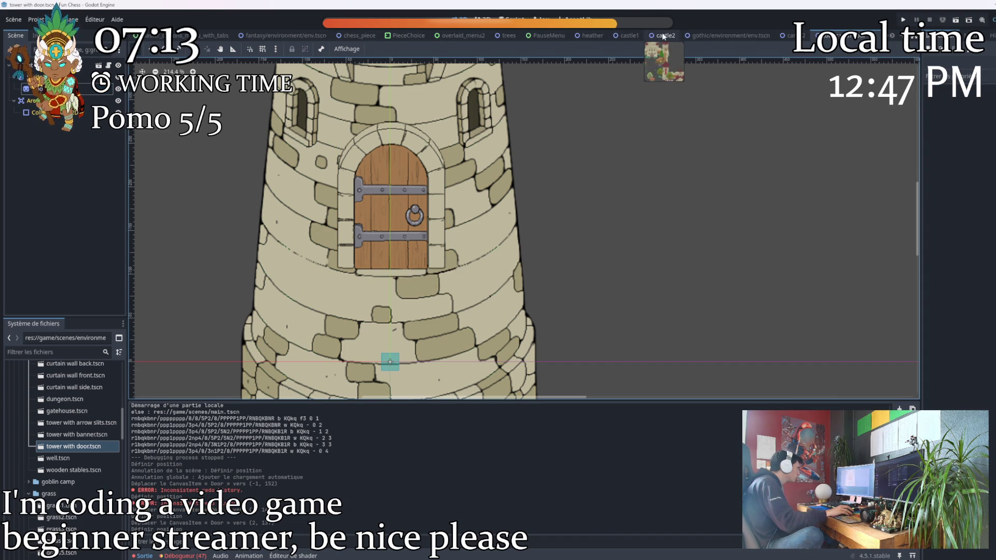
pyautogui.click(662, 36)
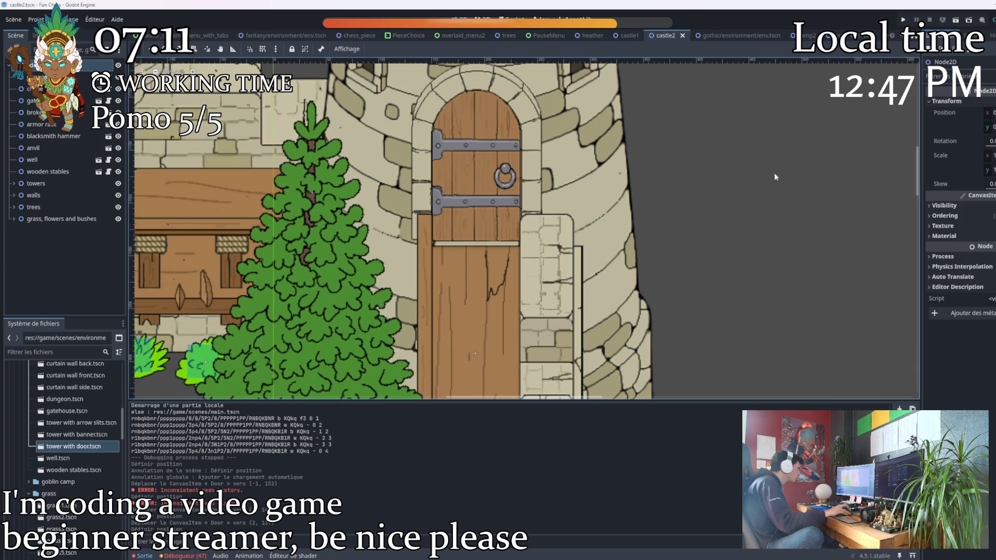
pyautogui.hotkey('ctrl', 'Tab')
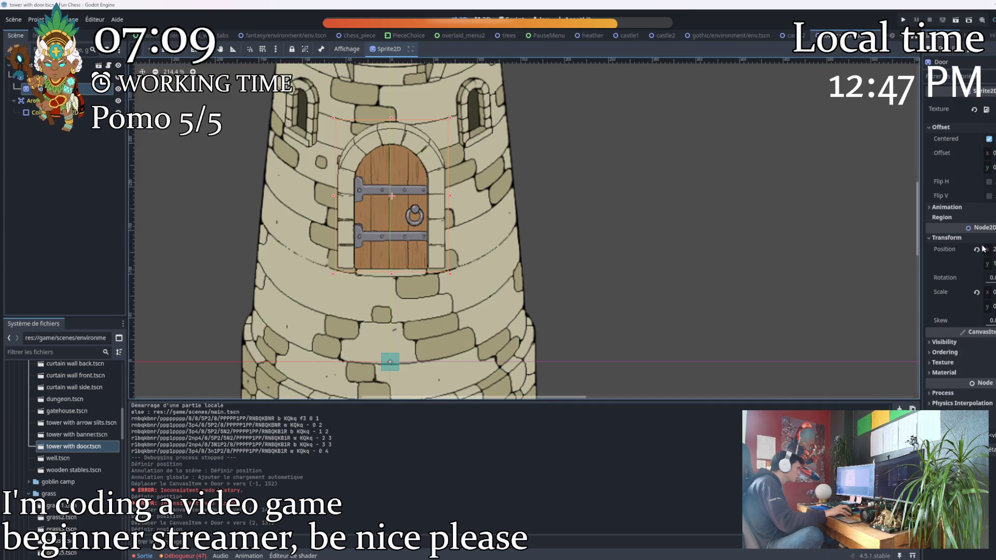
pyautogui.click(990, 264)
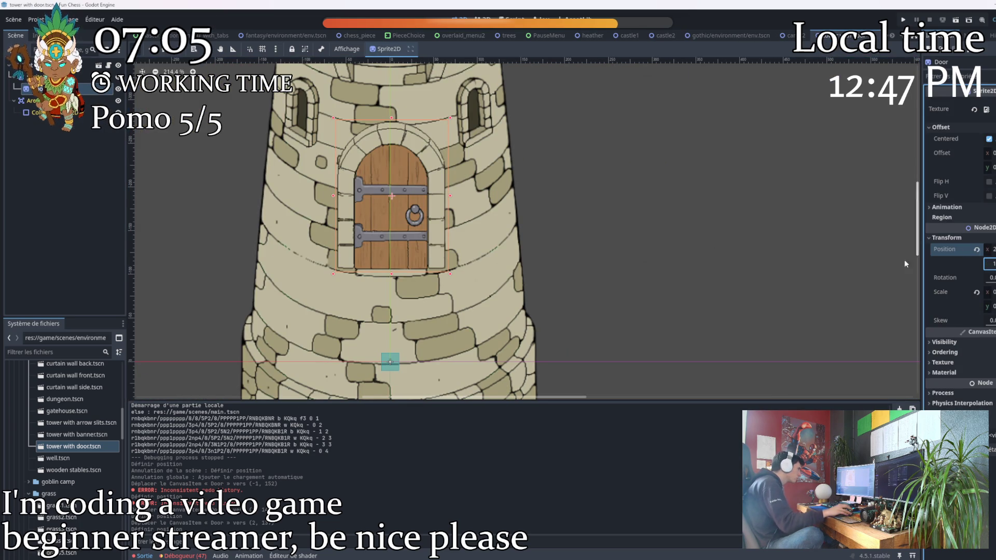
pyautogui.click(787, 267)
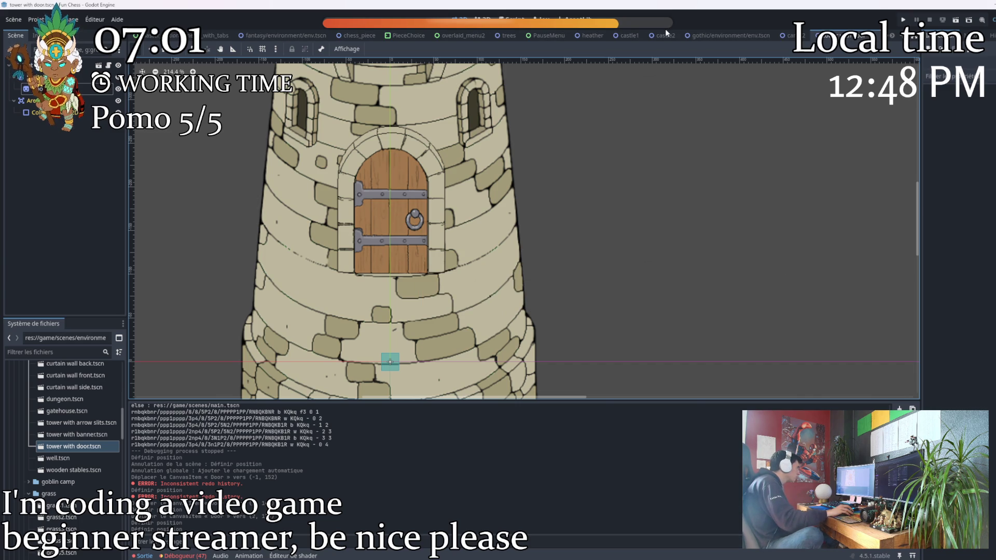
# Check the tower doors in castle2, save the scene, centre the whole castle and launch the game
pyautogui.click(665, 35)
pyautogui.scroll(3, 465, 241)
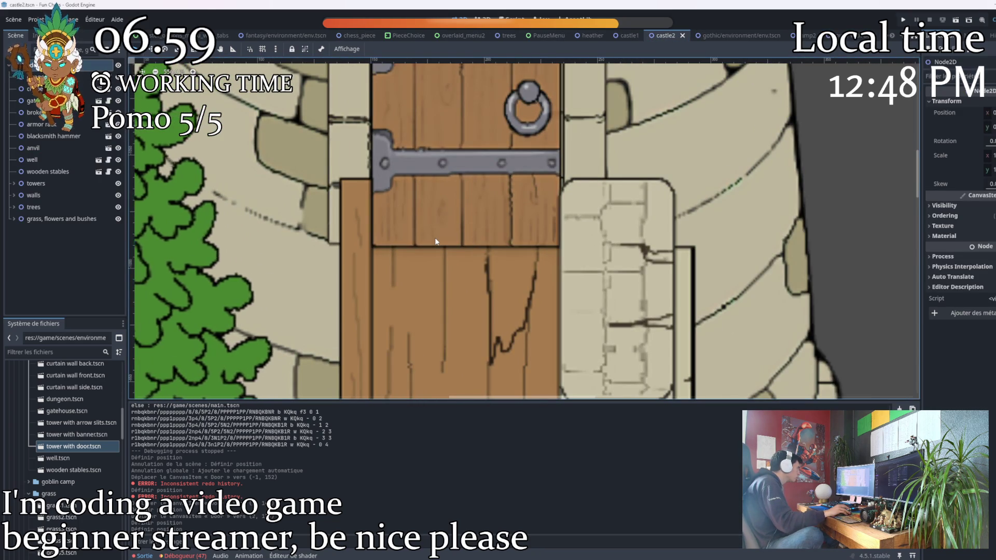
pyautogui.scroll(-5, 533, 238)
pyautogui.scroll(-2, 533, 235)
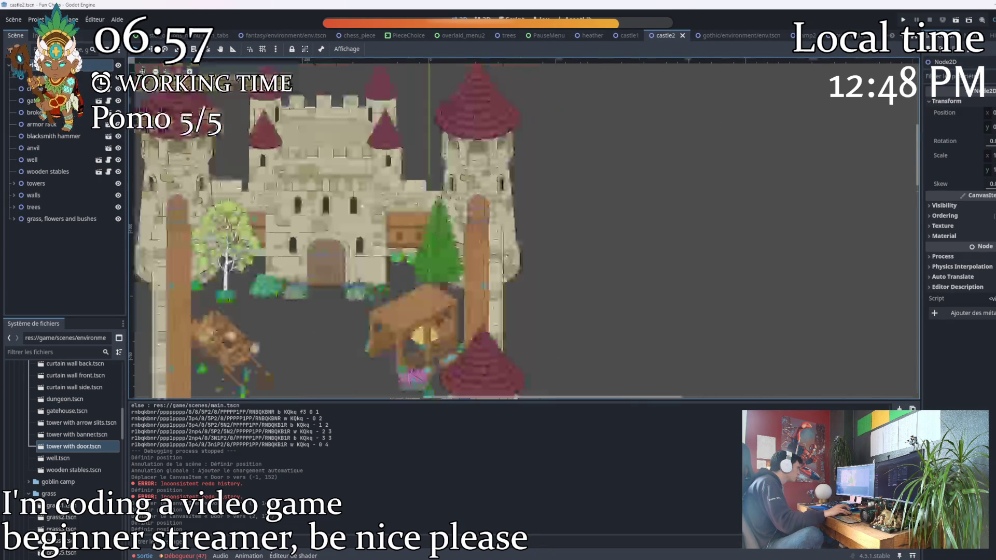
pyautogui.scroll(1, 331, 249)
pyautogui.scroll(3, 331, 249)
pyautogui.scroll(2, 331, 250)
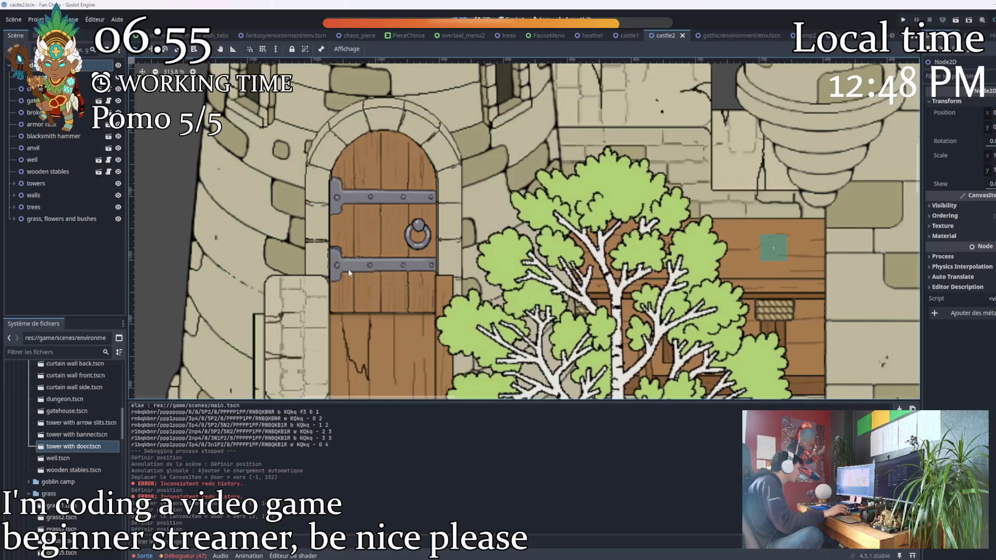
pyautogui.scroll(3, 397, 310)
pyautogui.scroll(1, 402, 305)
pyautogui.scroll(-2, 421, 296)
pyautogui.scroll(-2, 421, 297)
pyautogui.scroll(-2, 728, 285)
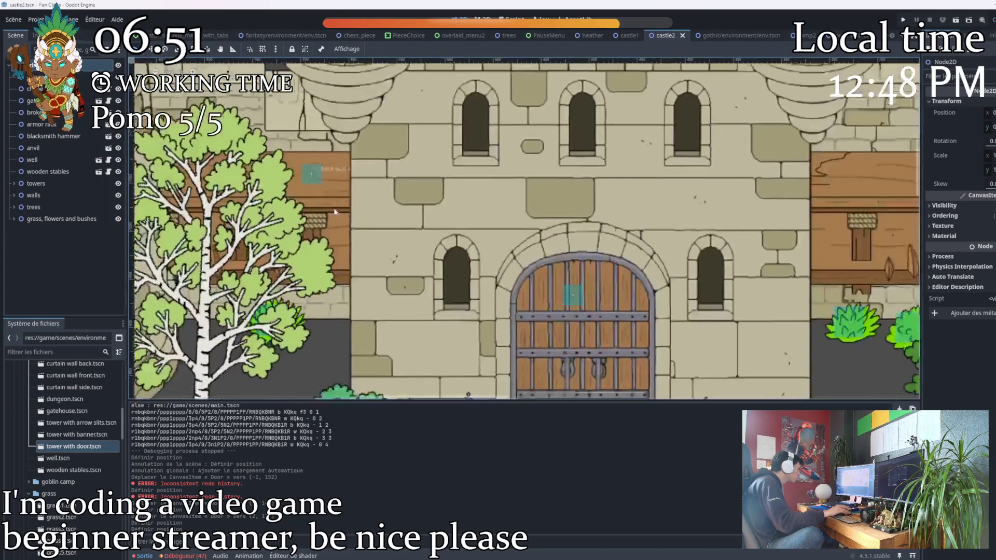
pyautogui.scroll(-1, 597, 255)
pyautogui.scroll(-5, 598, 255)
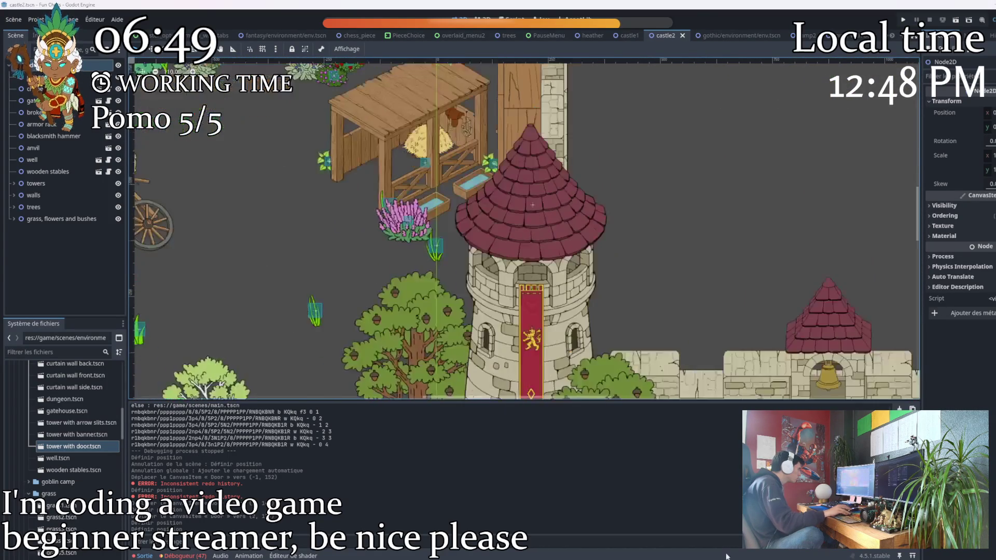
pyautogui.hscroll(5, 596, 272)
pyautogui.hscroll(3, 593, 290)
pyautogui.scroll(1, 592, 289)
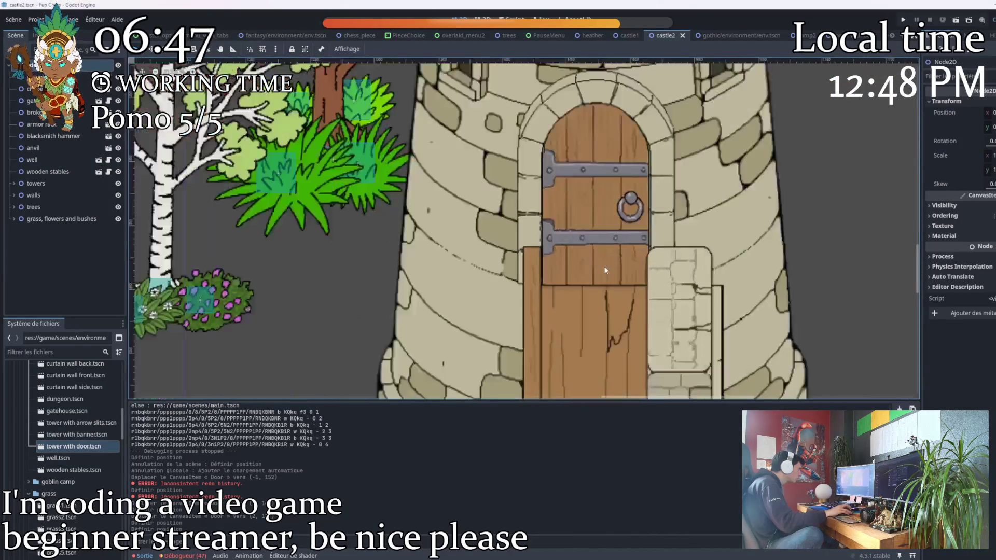
pyautogui.scroll(-5, 603, 282)
pyautogui.scroll(-1, 608, 280)
pyautogui.hscroll(-3, 609, 277)
pyautogui.scroll(1, 577, 261)
pyautogui.hotkey('ctrl', 's')
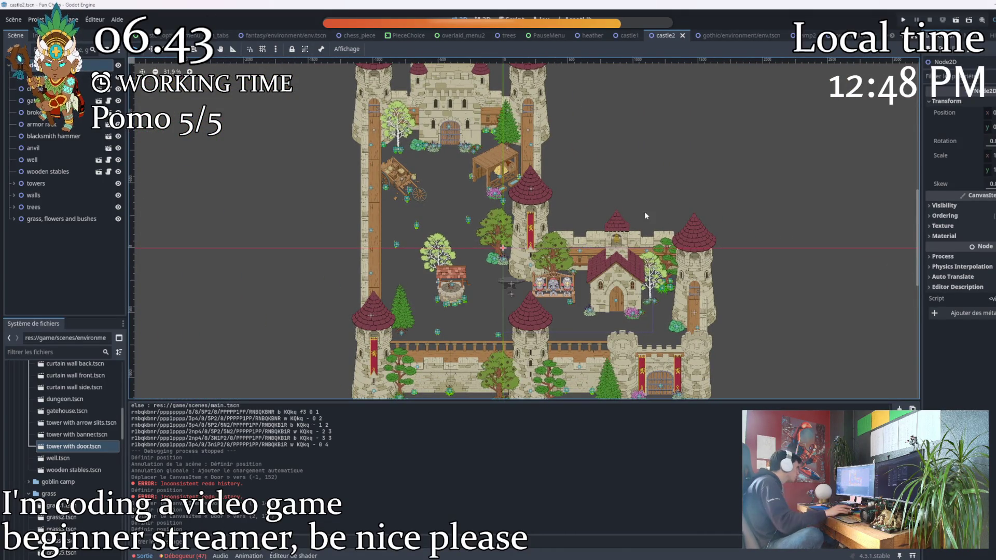
pyautogui.scroll(-1, 529, 243)
pyautogui.scroll(-1, 490, 231)
pyautogui.moveTo(489, 232); pyautogui.dragTo(497, 202)
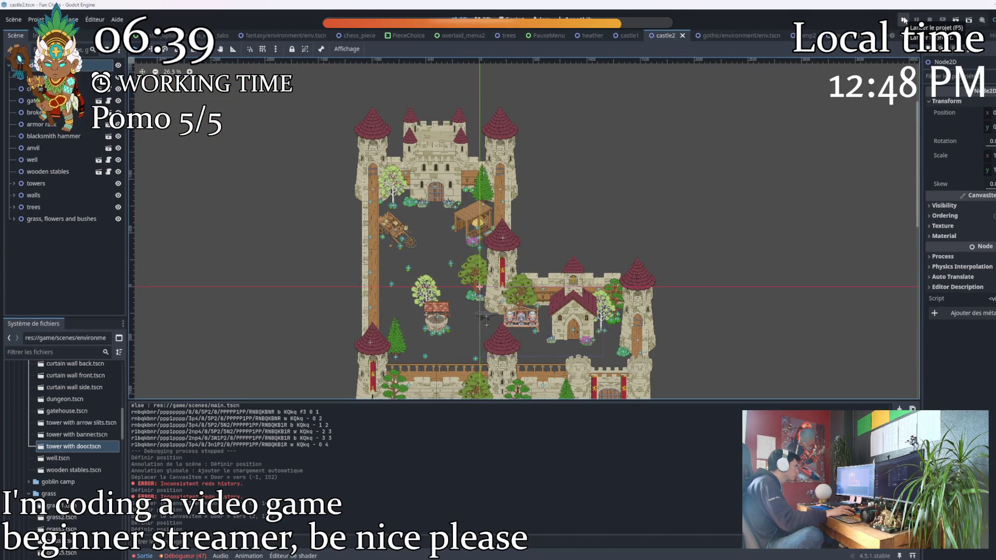
pyautogui.click(903, 19)
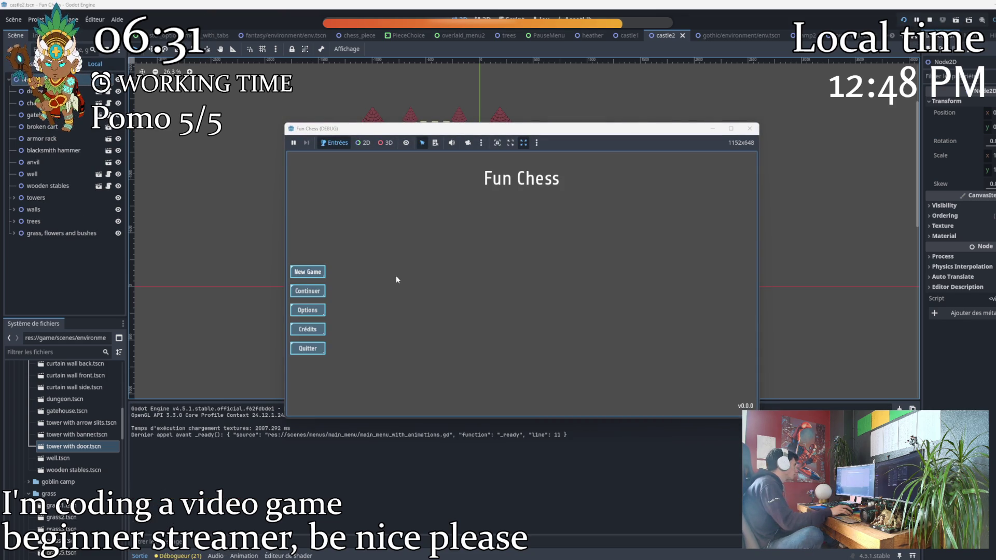
# Start a new local match and reach the customization settings through the pause menu
pyautogui.click(305, 274)
pyautogui.click(585, 218)
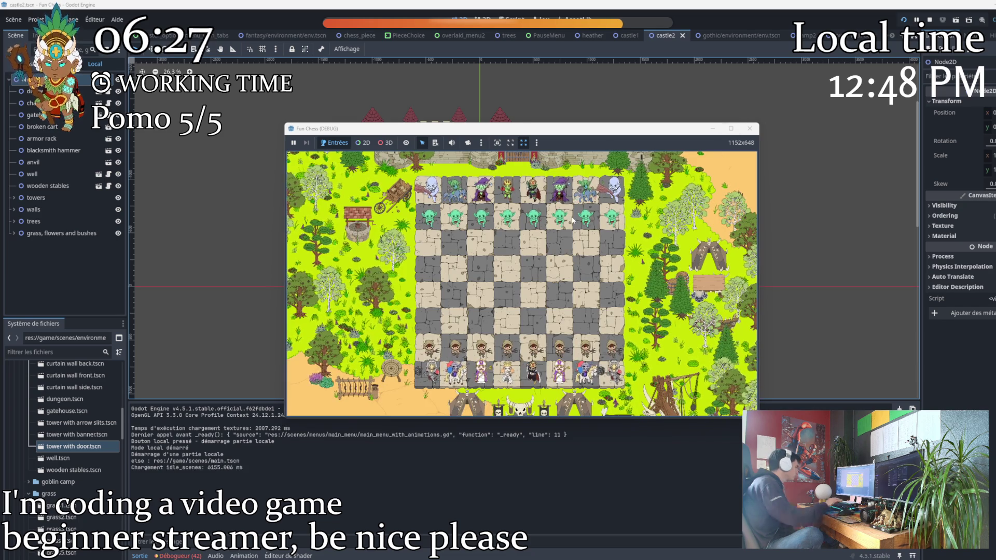
pyautogui.press('Escape')
pyautogui.click(591, 288)
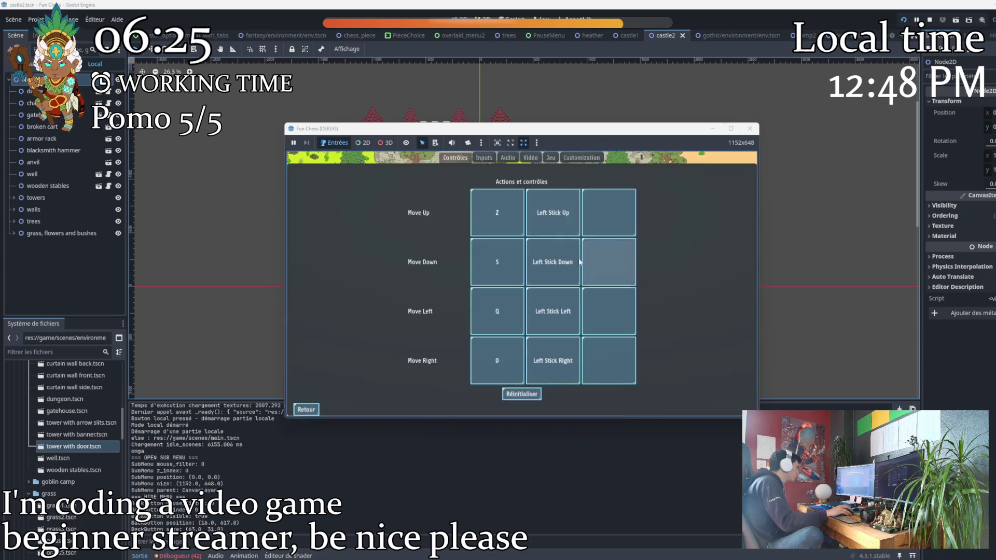
pyautogui.click(581, 157)
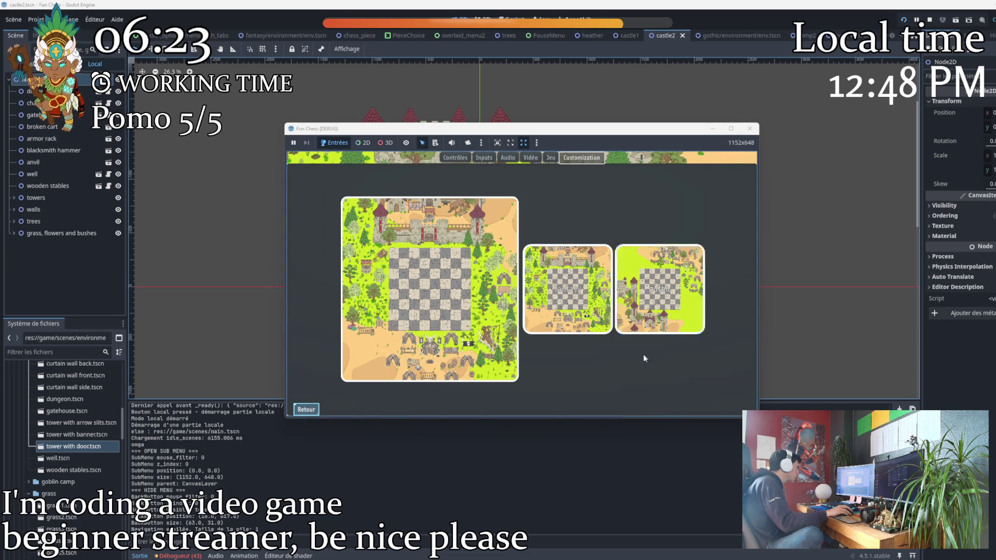
# Choose the gothic environment, resume play on the board and maximize the game window
pyautogui.click(668, 303)
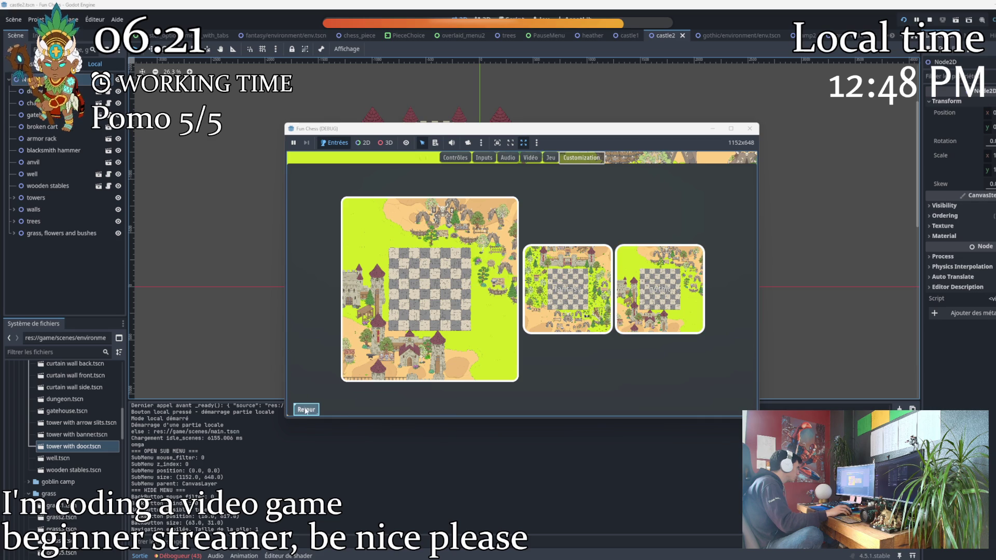
pyautogui.click(312, 411)
pyautogui.click(306, 411)
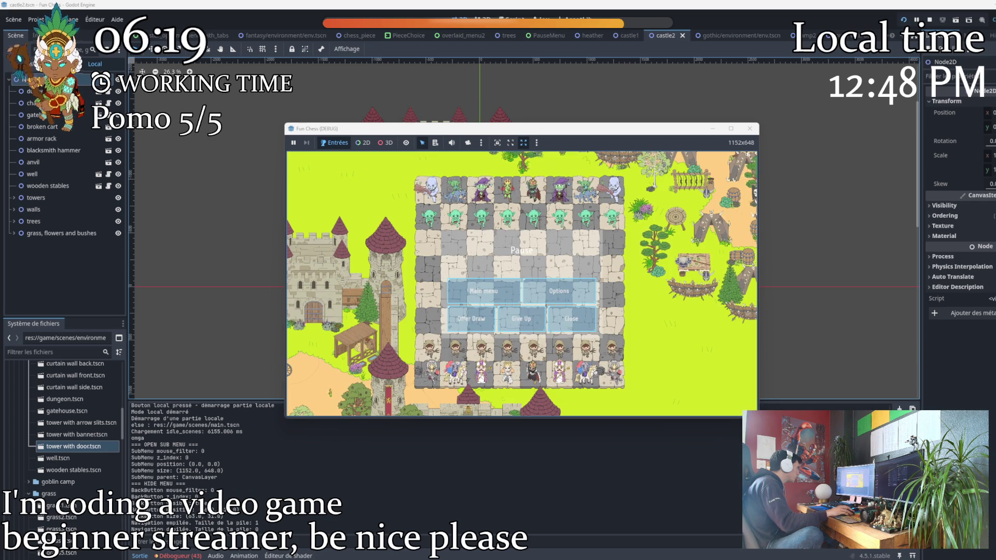
pyautogui.click(571, 335)
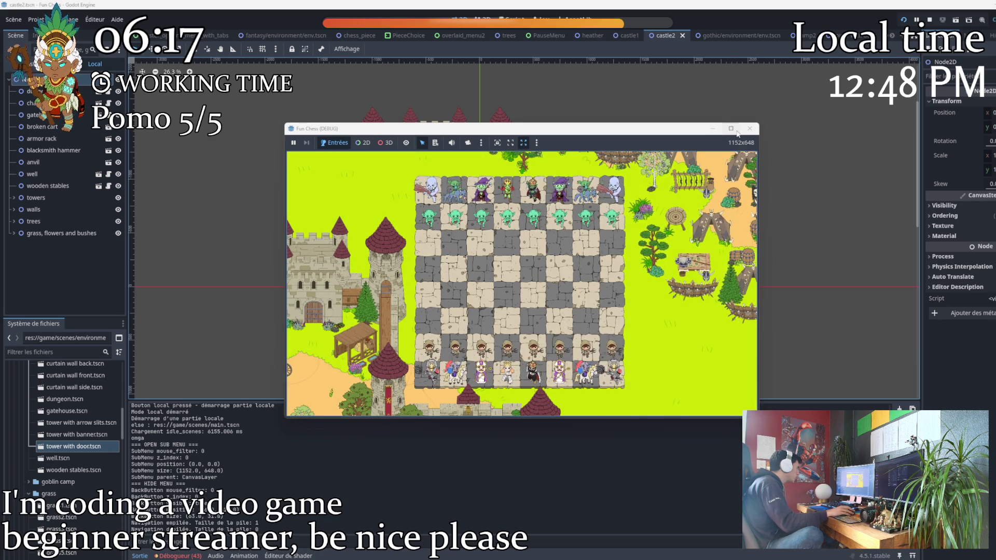
pyautogui.press('super+Up')
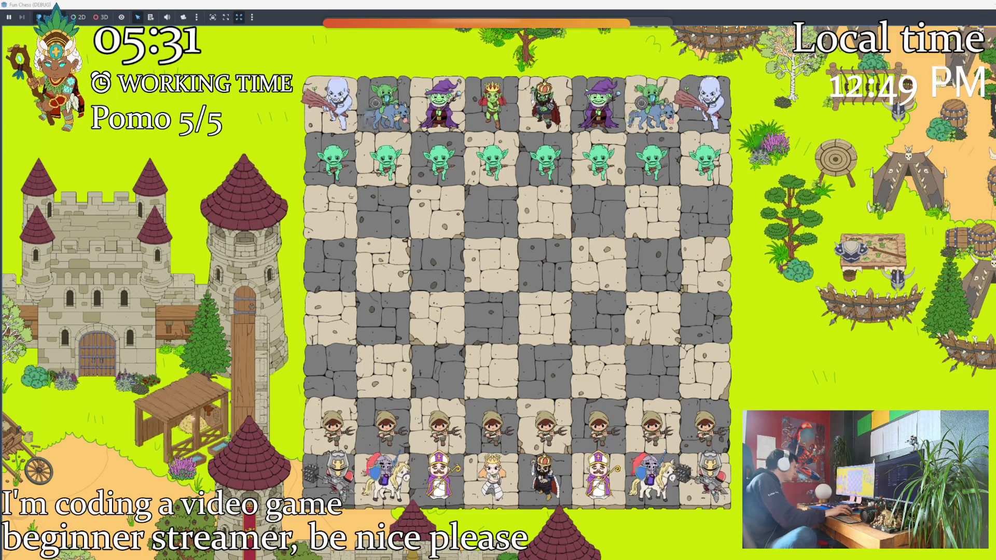
# Resize the game window to several shapes to check board rescaling, then stop the game with F8
pyautogui.moveTo(579, 5); pyautogui.dragTo(580, 31)
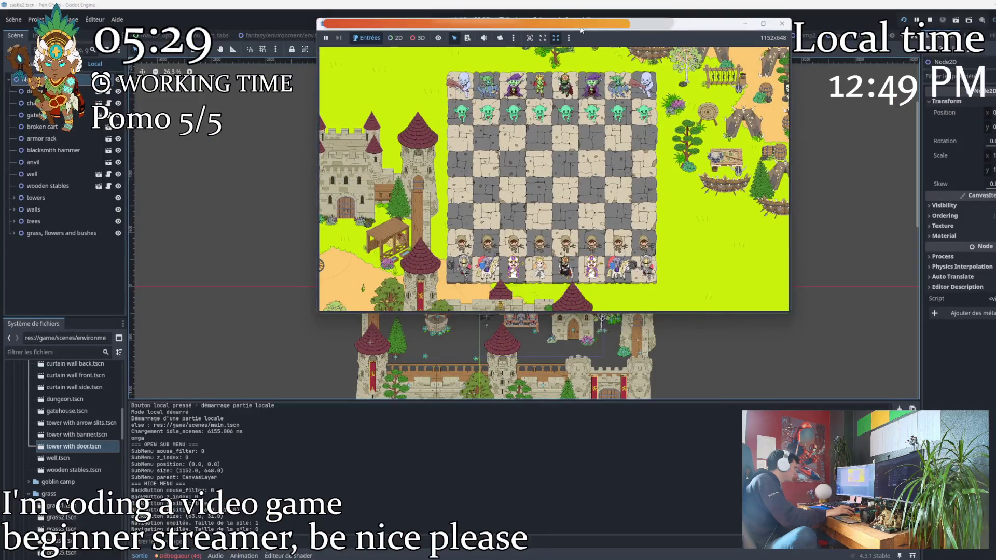
pyautogui.moveTo(412, 314); pyautogui.dragTo(411, 530)
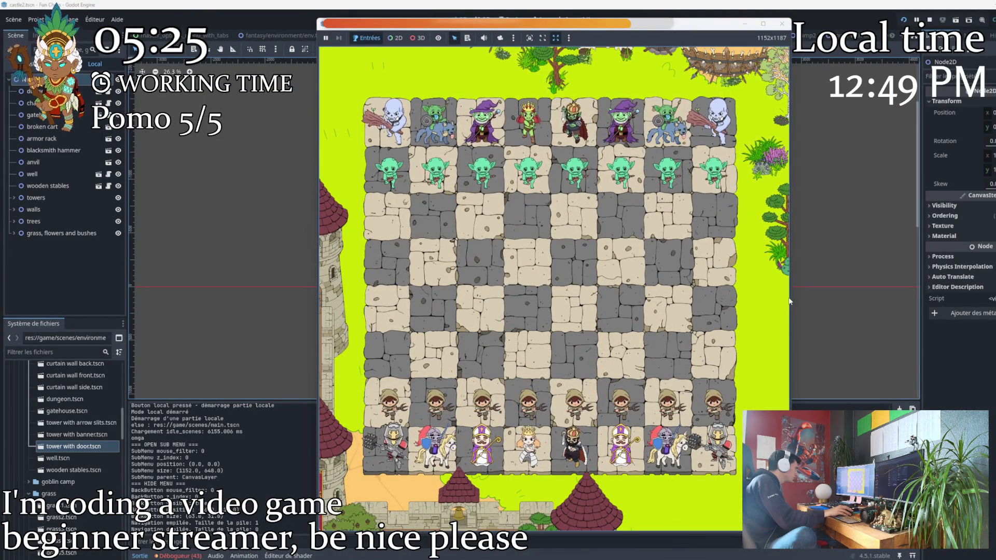
pyautogui.moveTo(791, 296); pyautogui.dragTo(613, 297)
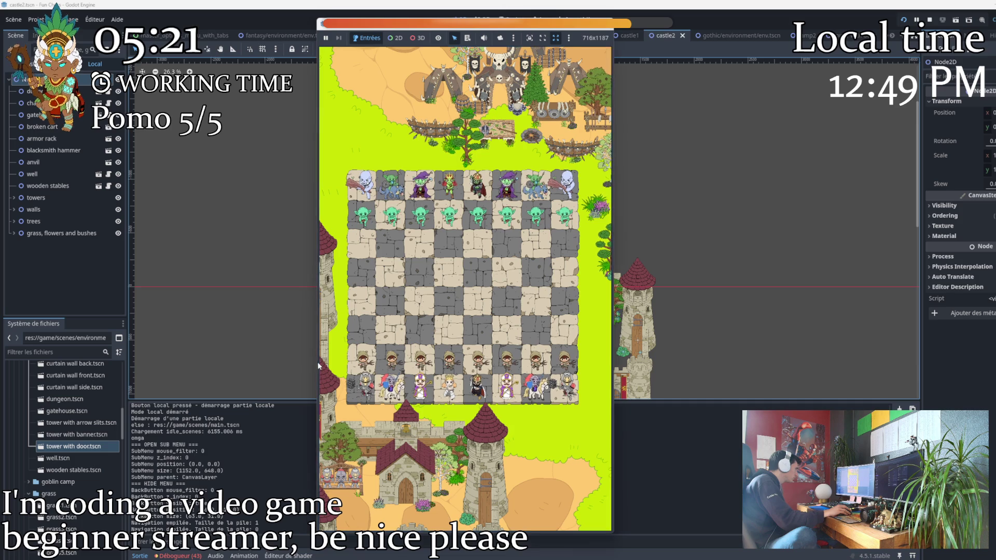
pyautogui.moveTo(314, 362); pyautogui.dragTo(284, 361)
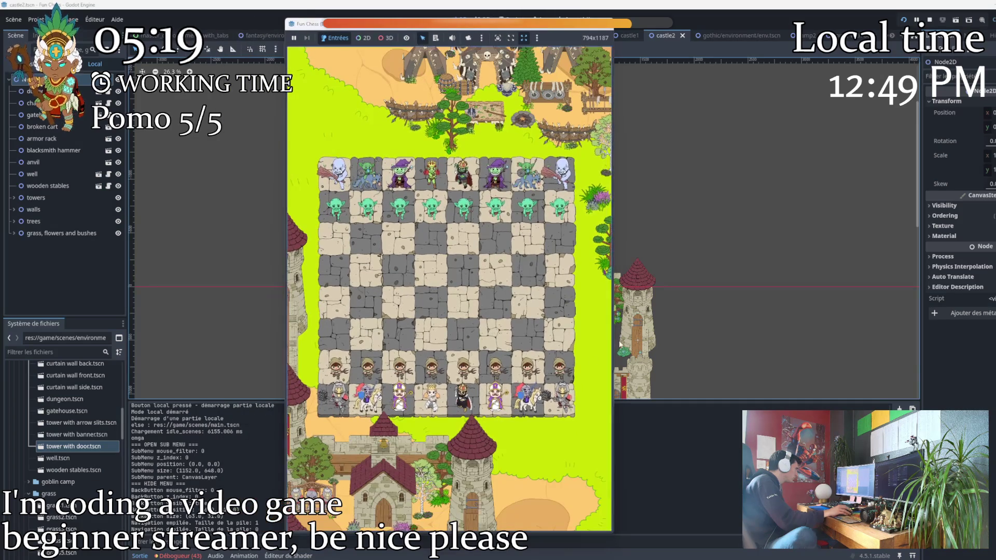
pyautogui.moveTo(613, 335); pyautogui.dragTo(954, 335)
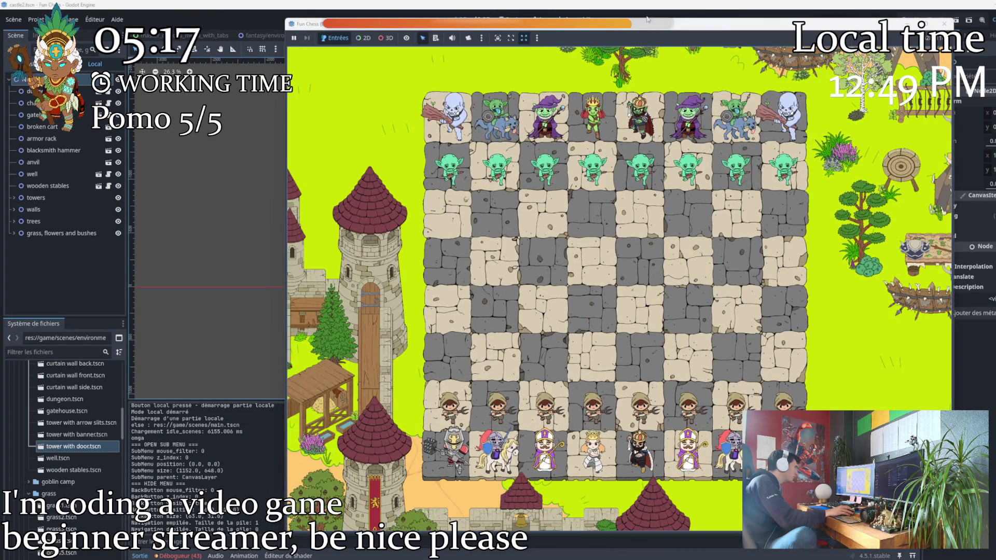
pyautogui.moveTo(669, 22); pyautogui.dragTo(669, 129)
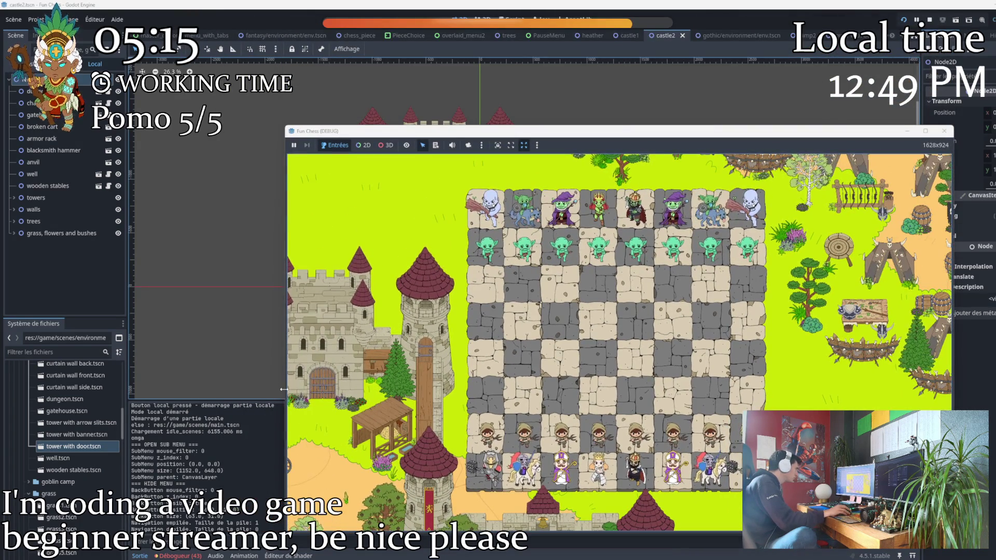
pyautogui.moveTo(285, 376); pyautogui.dragTo(177, 388)
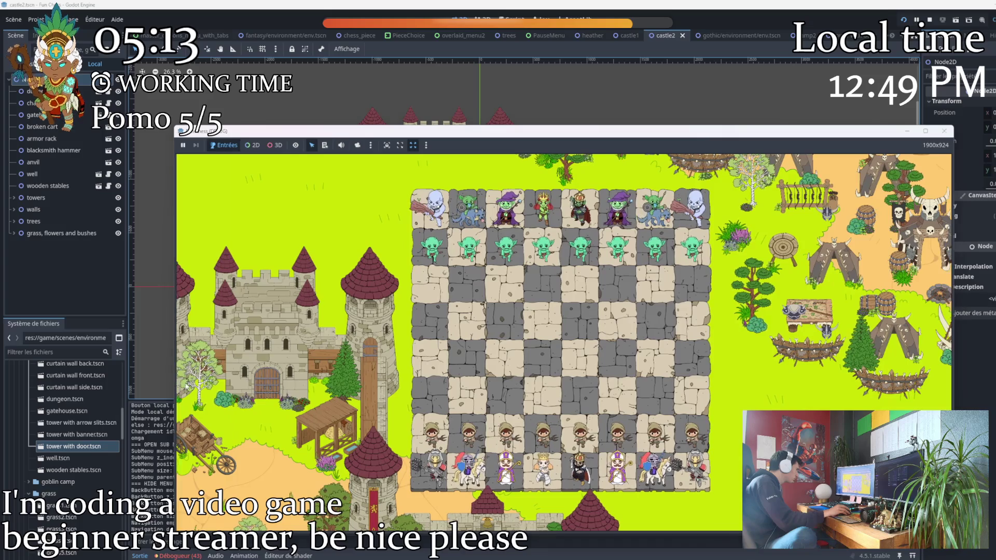
pyautogui.press('F8')
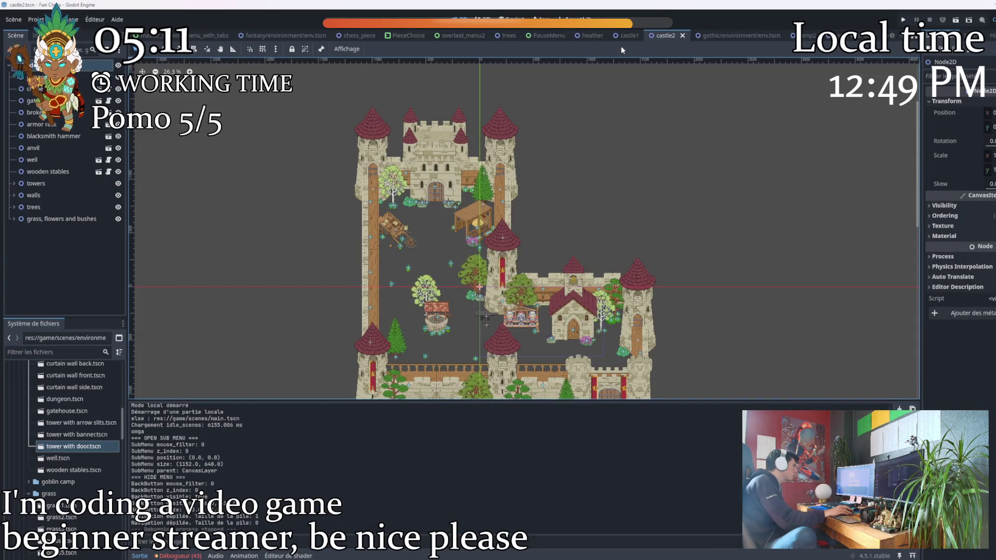
pyautogui.scroll(3, 480, 304)
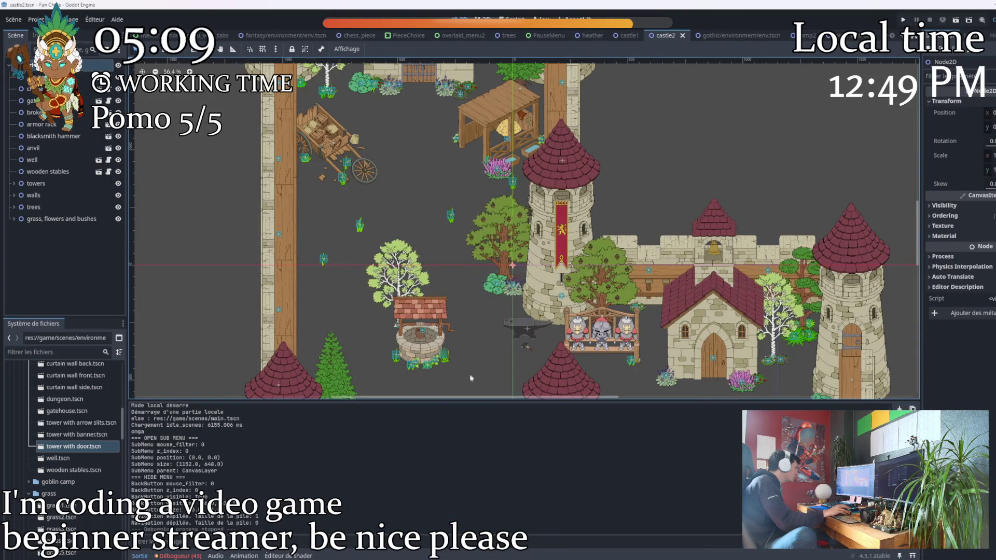
# Move the well group up into the courtyard and place silver birch3 in the lower-left courtyard
pyautogui.moveTo(464, 375)
pyautogui.mouseDown()
pyautogui.moveTo(369, 265)
pyautogui.moveTo(396, 304)
pyautogui.mouseUp()
pyautogui.moveTo(422, 348)
pyautogui.mouseDown()
pyautogui.moveTo(418, 185)
pyautogui.moveTo(412, 199)
pyautogui.mouseUp()
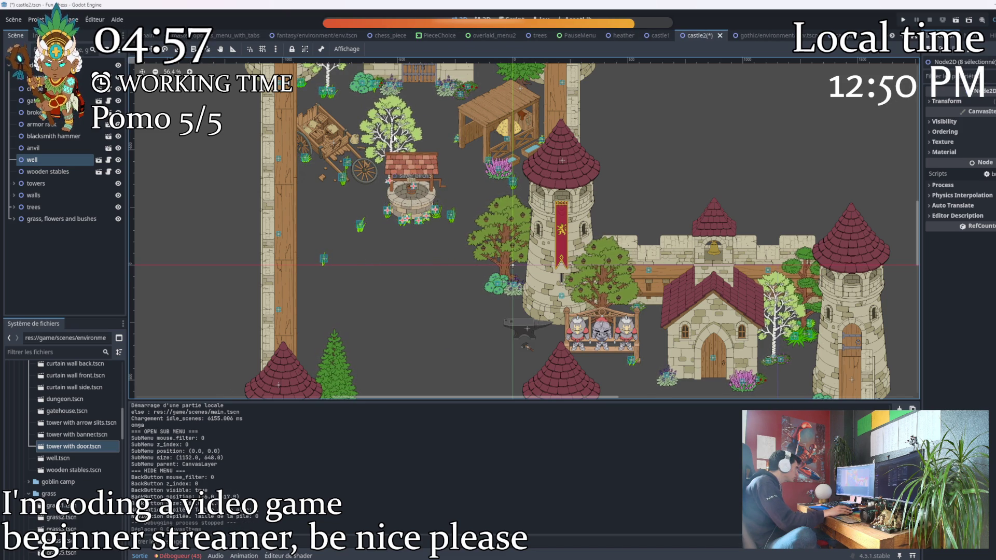
pyautogui.scroll(3, 377, 187)
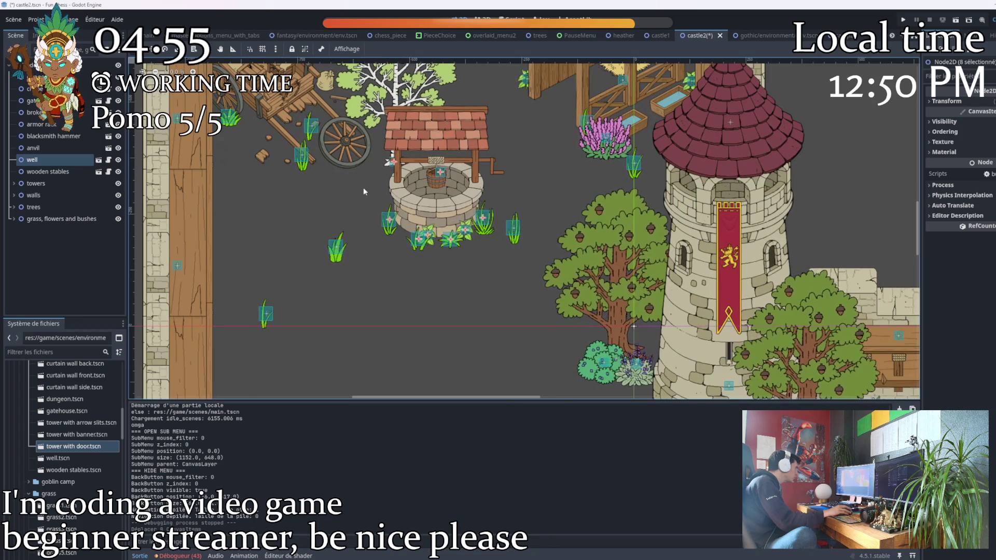
pyautogui.click(391, 161)
pyautogui.moveTo(391, 161); pyautogui.dragTo(441, 310)
pyautogui.scroll(-4, 421, 257)
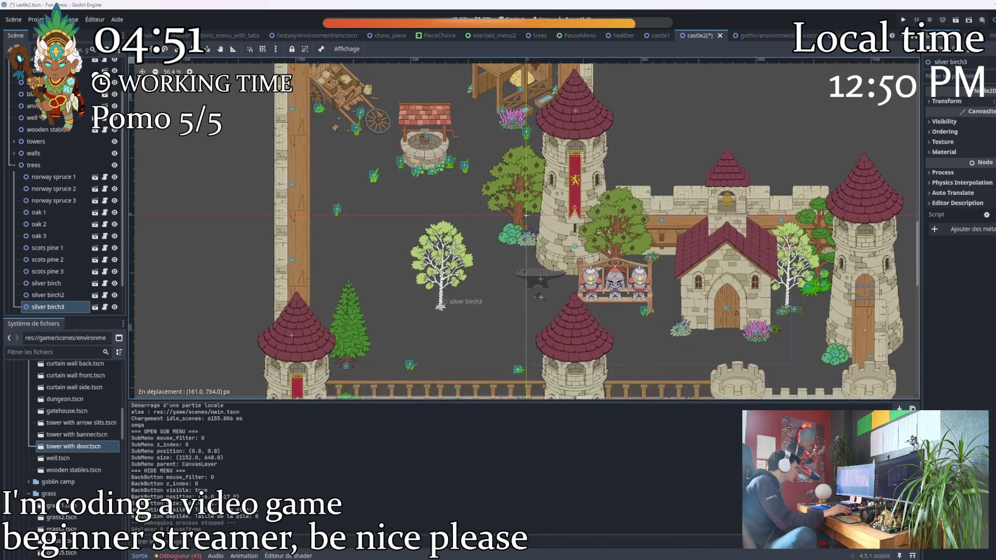
pyautogui.moveTo(494, 265); pyautogui.dragTo(471, 258)
pyautogui.scroll(-3, 471, 258)
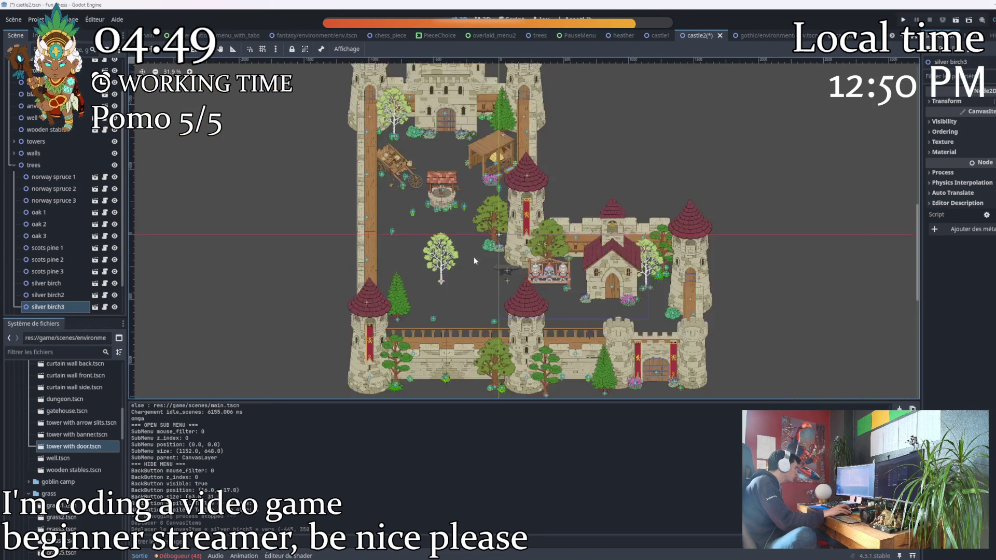
pyautogui.scroll(3, 449, 203)
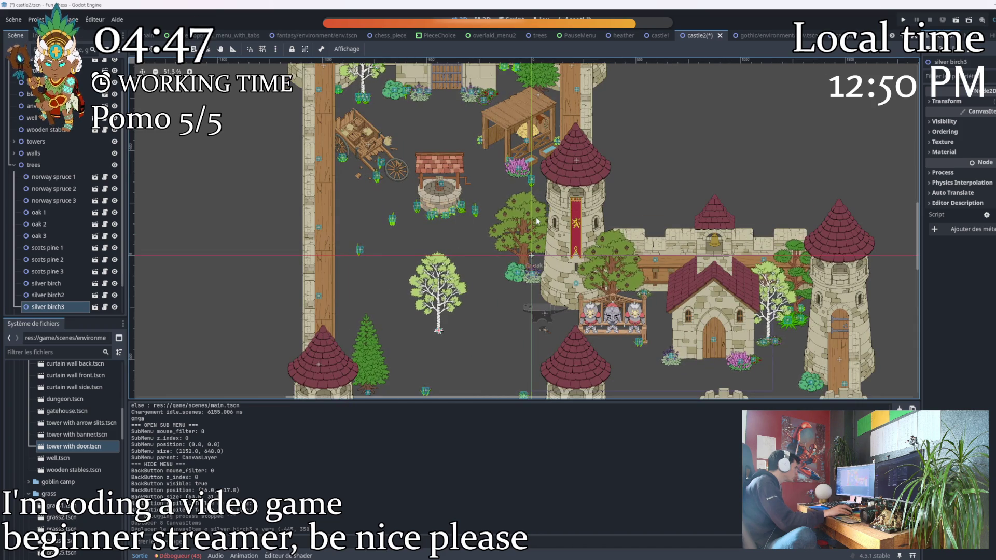
pyautogui.scroll(2, 463, 215)
pyautogui.scroll(-3, 467, 203)
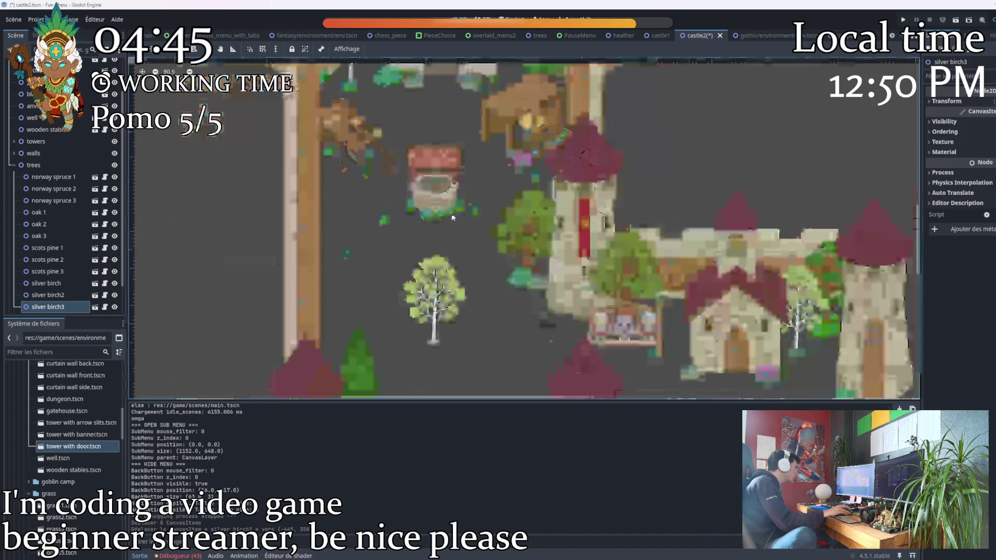
pyautogui.scroll(4, 492, 187)
pyautogui.scroll(-1, 491, 187)
pyautogui.scroll(1, 466, 155)
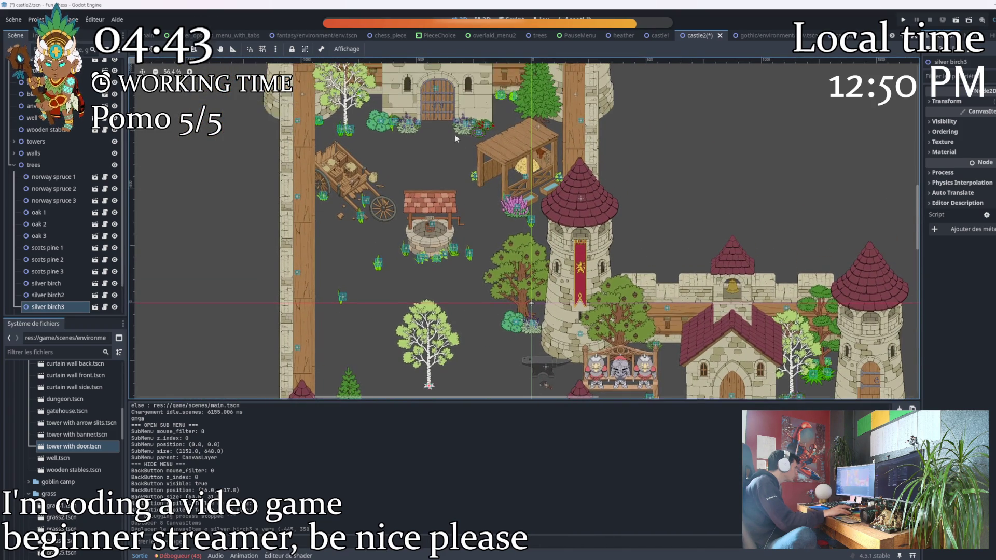
# Check the dungeon's transform, then nudge the well and its surrounding plants into place
pyautogui.click(431, 98)
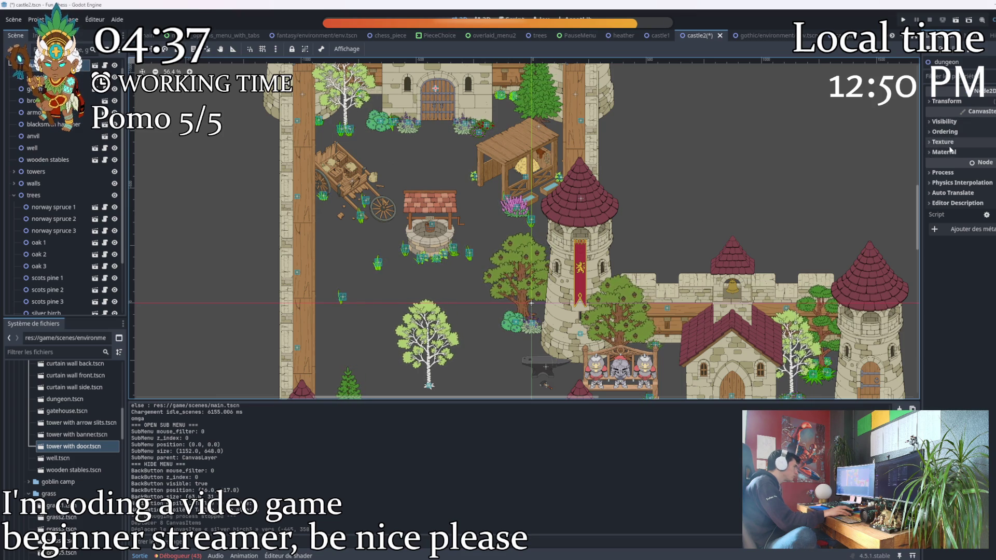
pyautogui.click(956, 104)
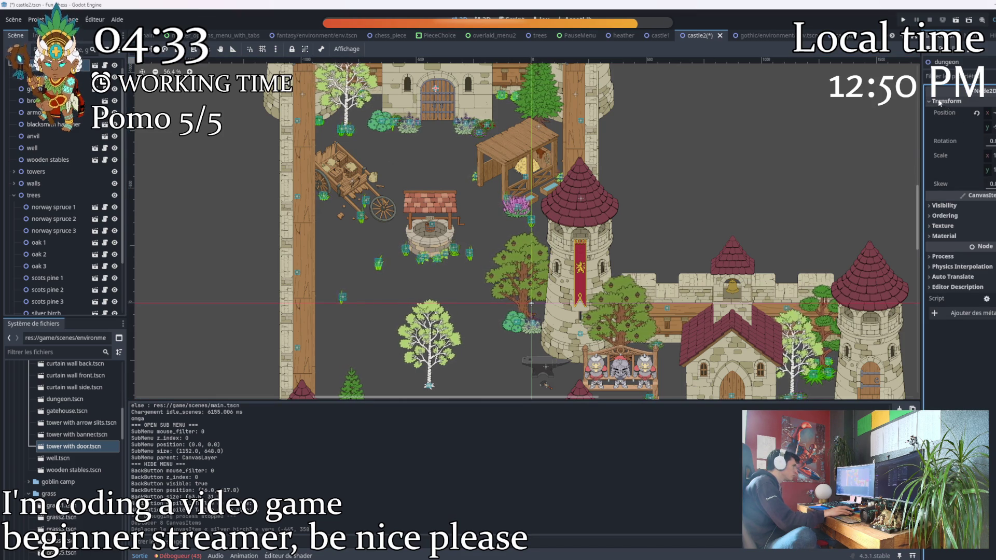
pyautogui.click(954, 102)
pyautogui.click(434, 231)
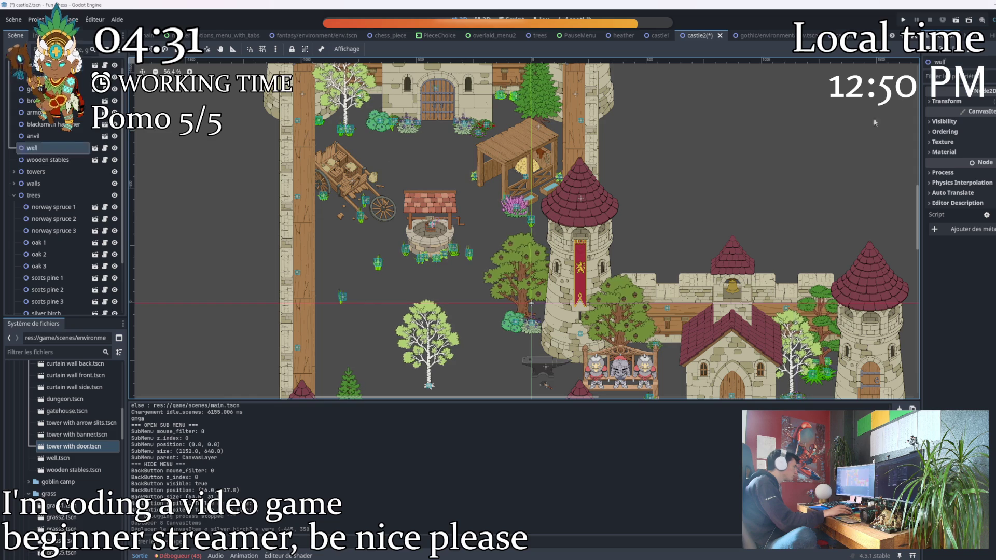
pyautogui.scroll(3, 576, 209)
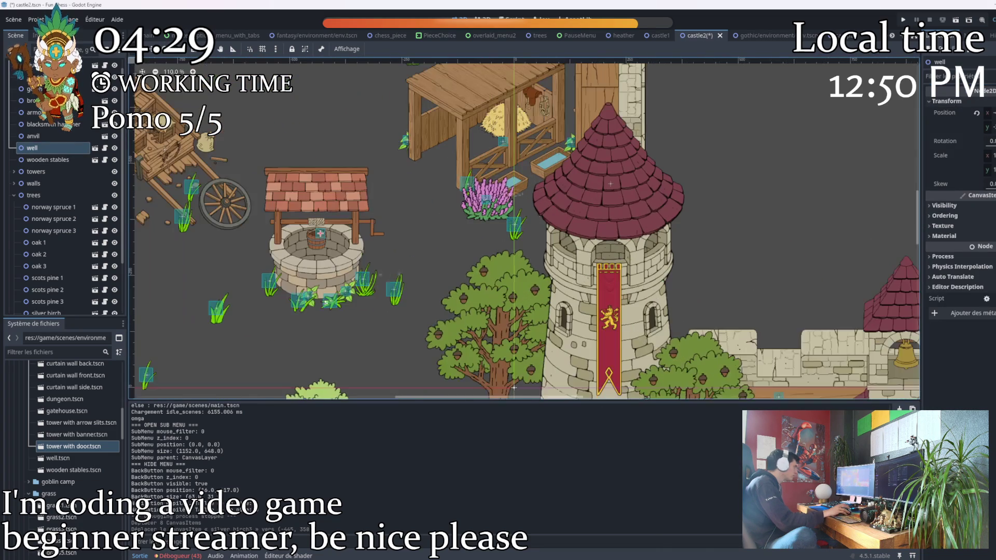
pyautogui.moveTo(398, 308); pyautogui.dragTo(257, 233)
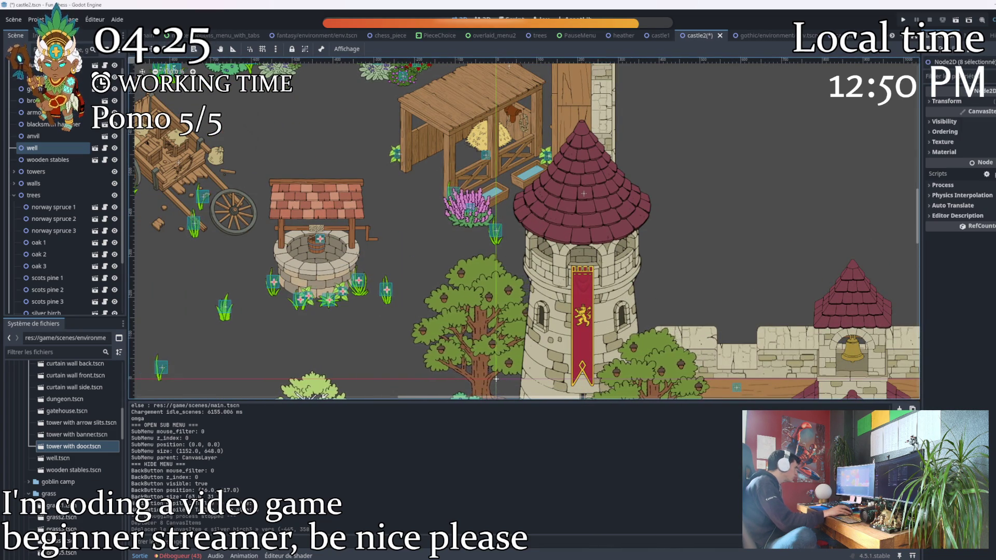
pyautogui.click(968, 103)
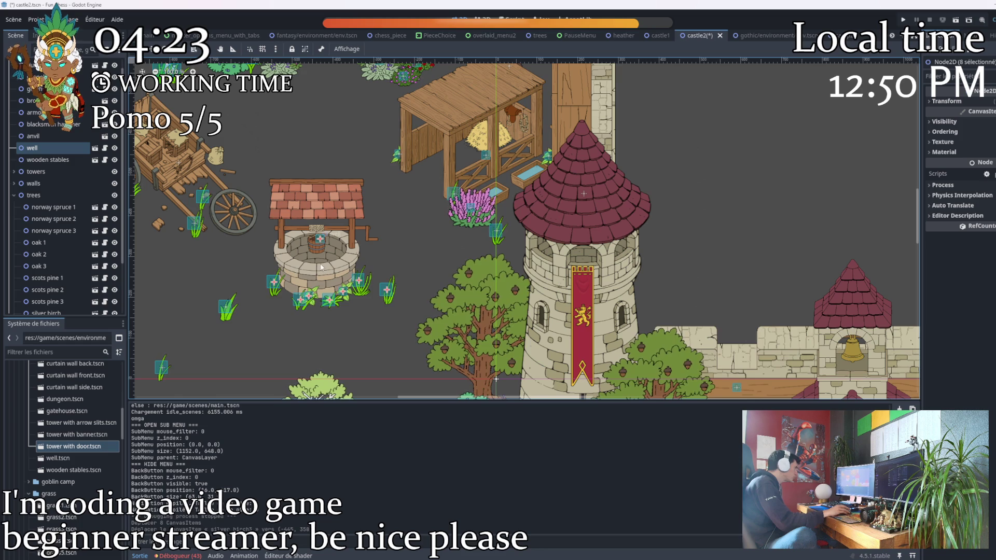
pyautogui.moveTo(317, 264); pyautogui.dragTo(328, 265)
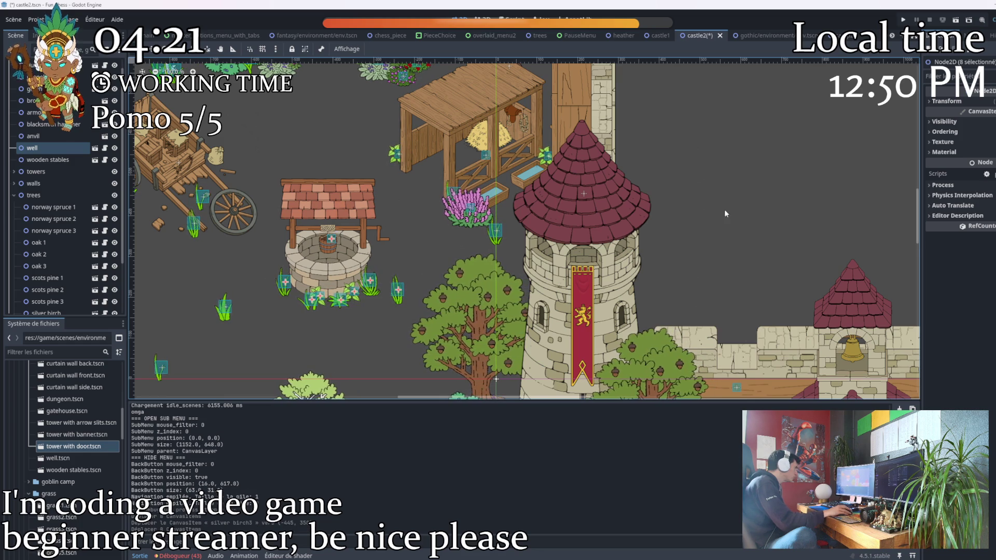
pyautogui.scroll(-3, 414, 207)
pyautogui.scroll(2, 364, 233)
pyautogui.moveTo(364, 258); pyautogui.dragTo(358, 254)
pyautogui.click(440, 242)
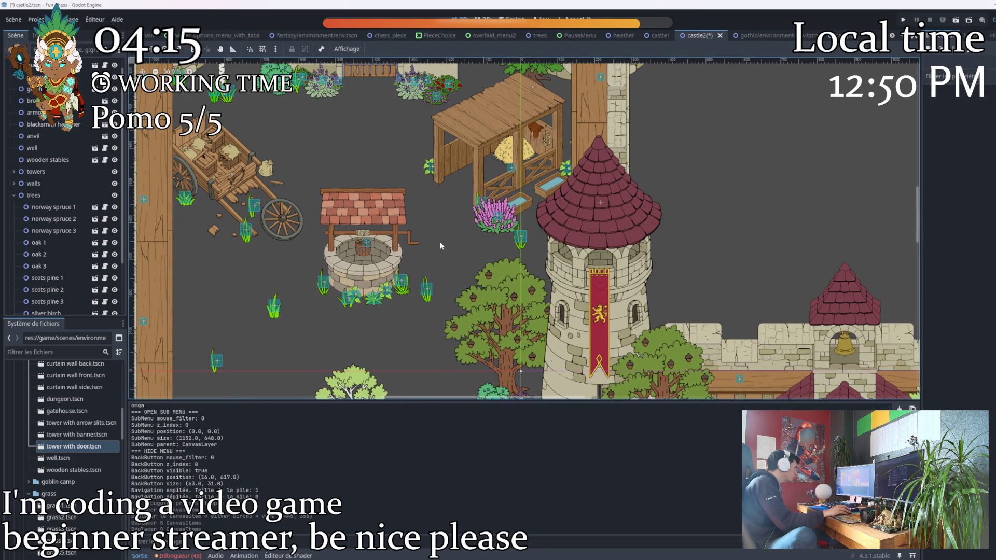
pyautogui.click(372, 252)
pyautogui.scroll(-3, 499, 242)
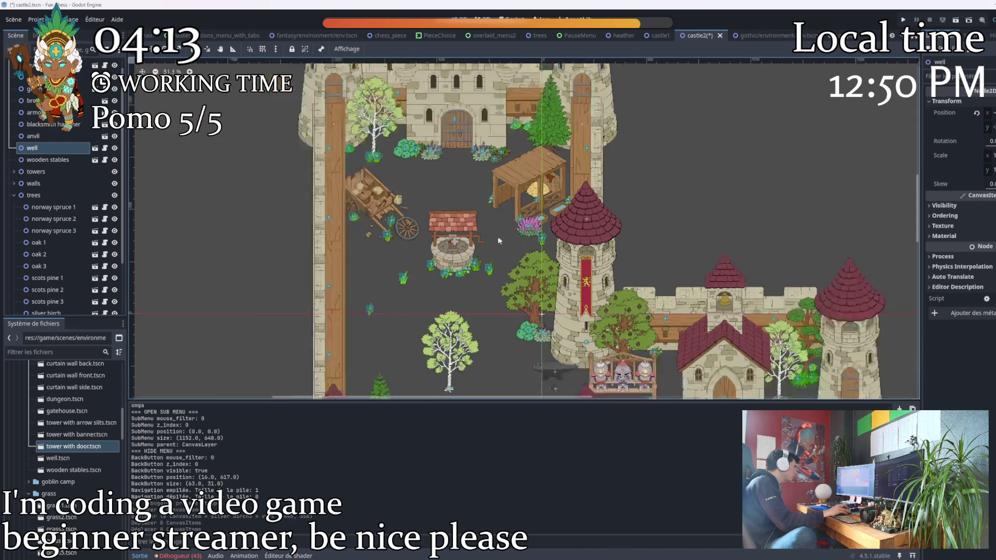
pyautogui.scroll(1, 484, 184)
# Save the castle2 scene and run the game to test it
pyautogui.click(716, 208)
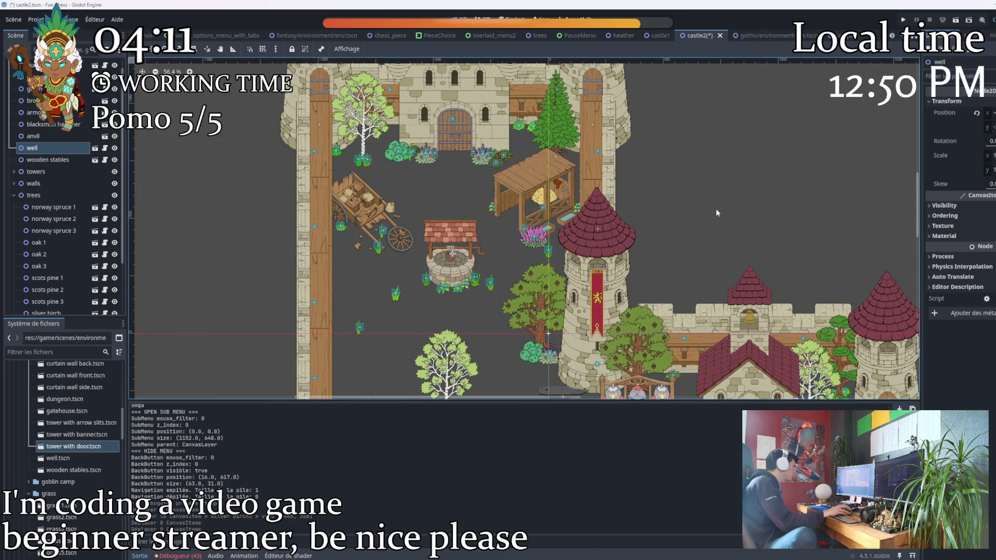
pyautogui.hotkey('ctrl', 's')
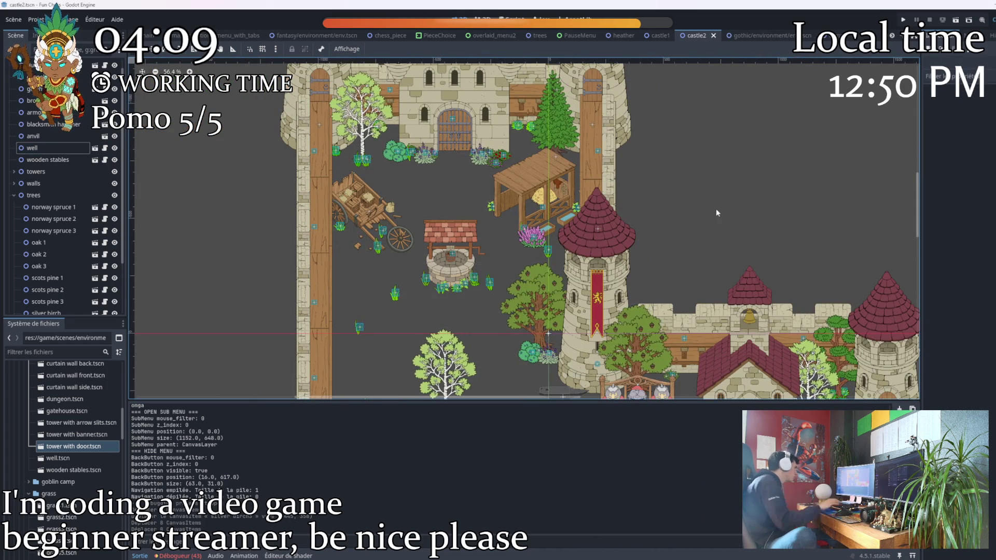
pyautogui.click(903, 19)
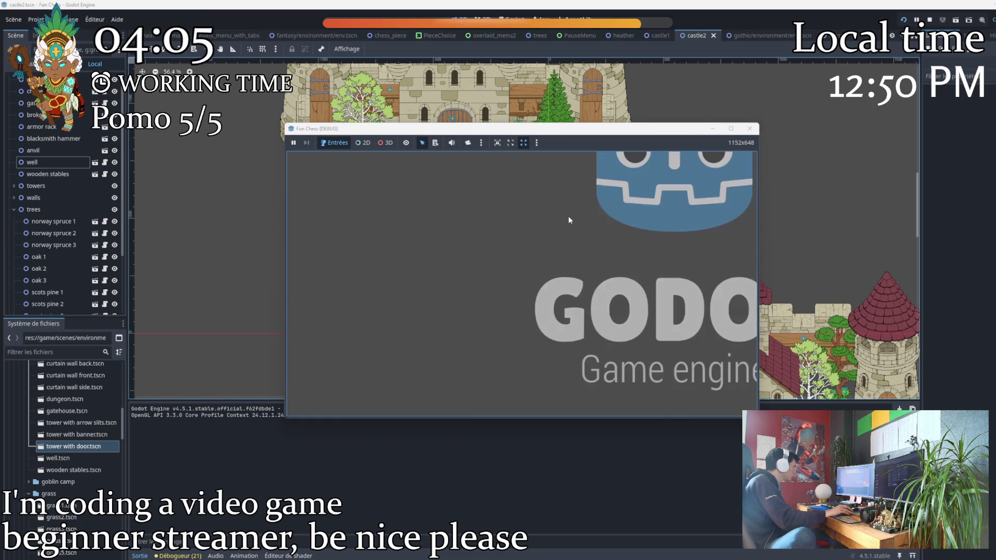
pyautogui.click(309, 274)
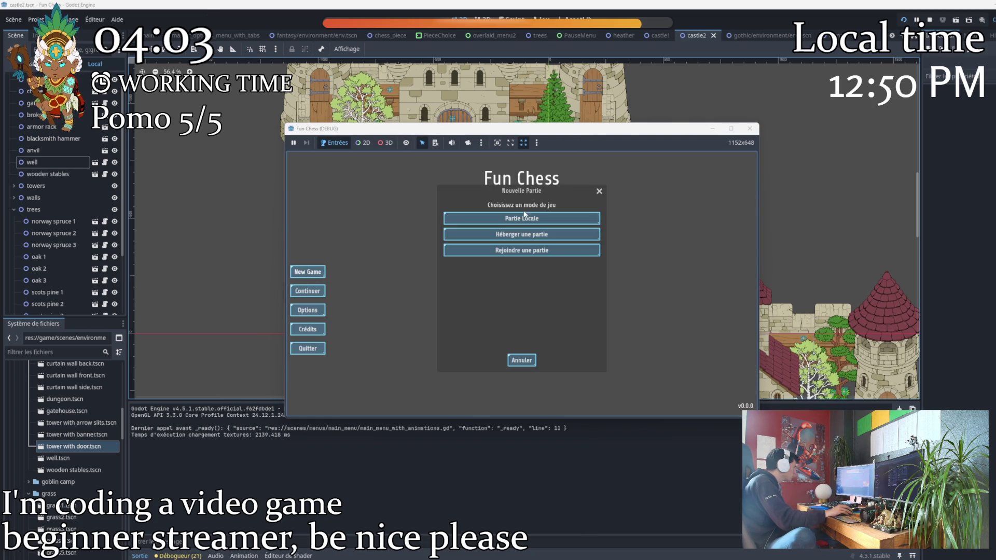
pyautogui.click(524, 214)
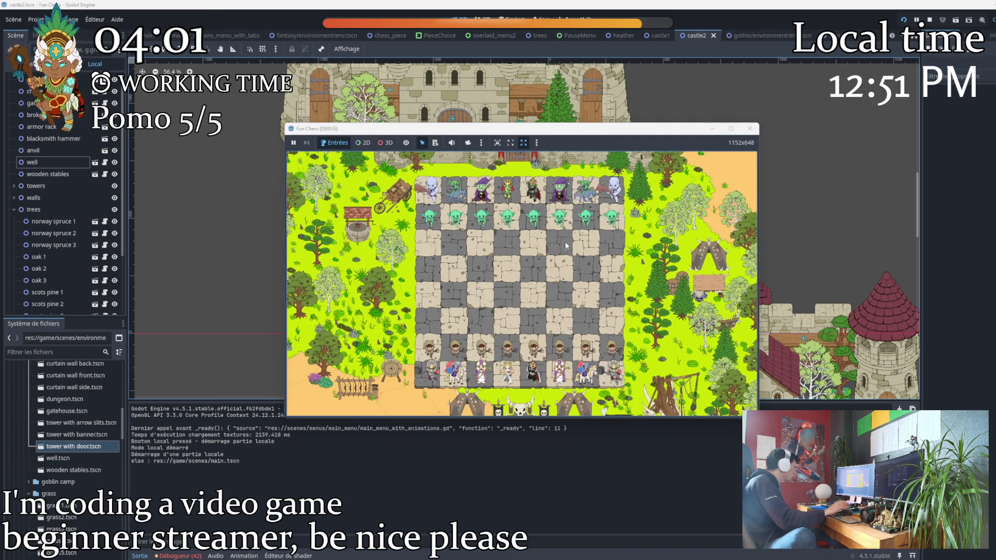
pyautogui.press('Escape')
pyautogui.click(559, 292)
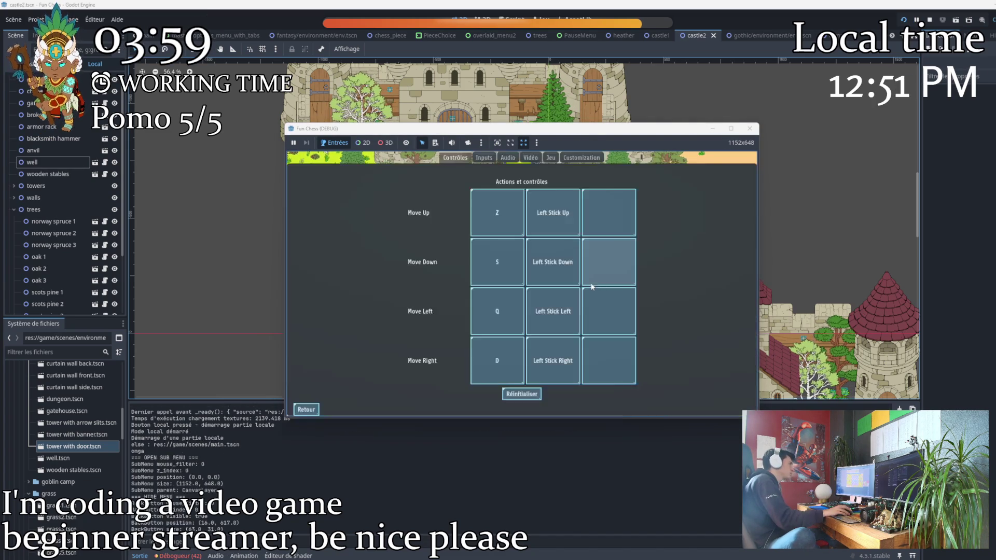
pyautogui.click(582, 158)
pyautogui.click(436, 290)
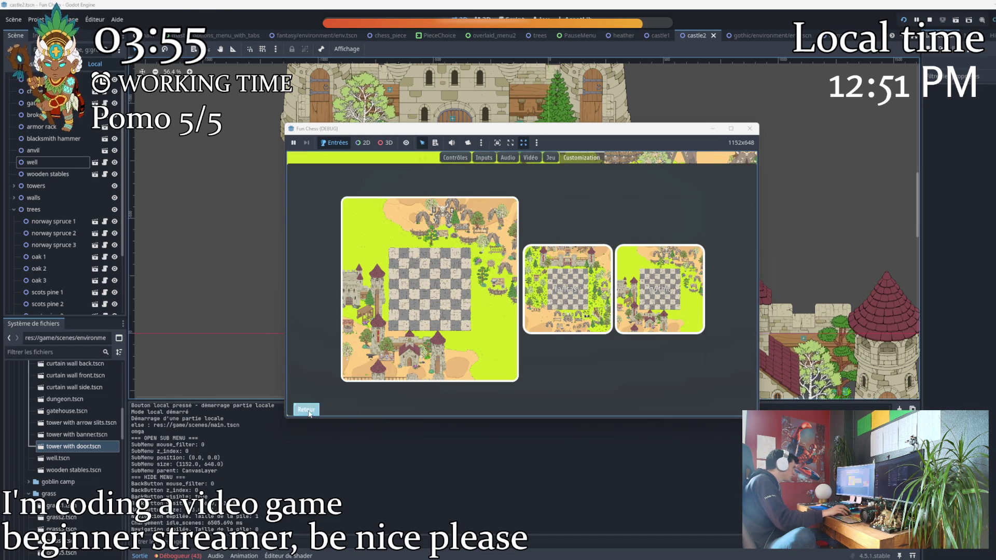
pyautogui.click(307, 410)
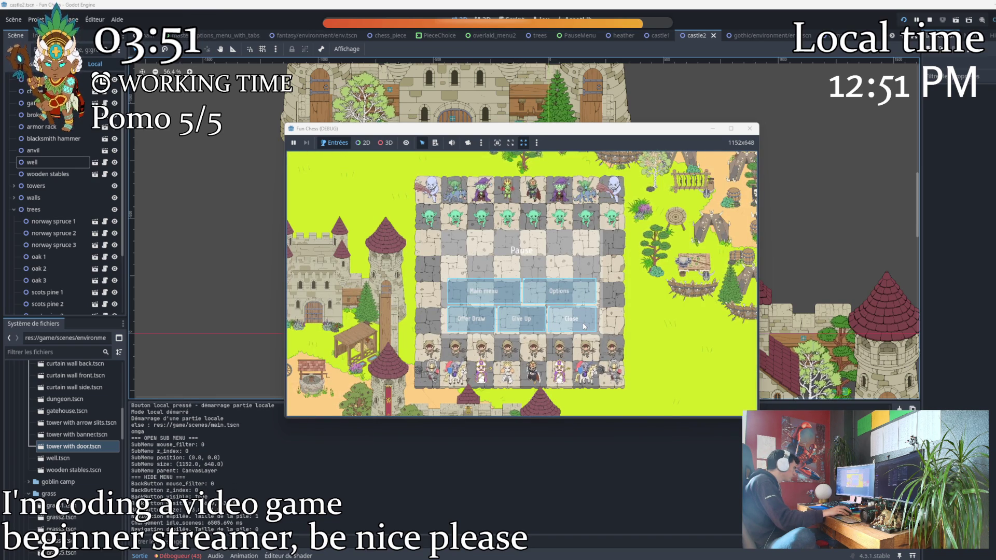
pyautogui.click(582, 325)
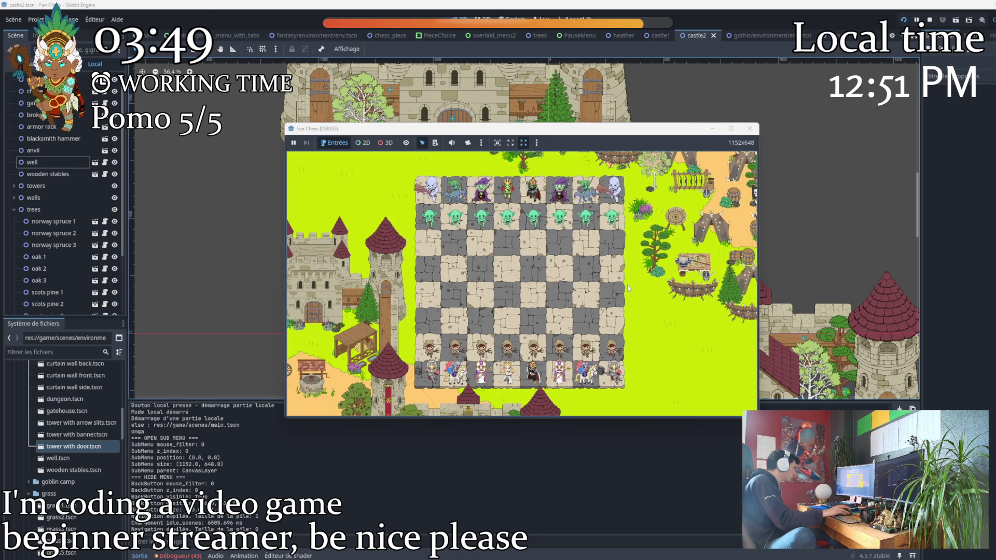
pyautogui.press('super+Up')
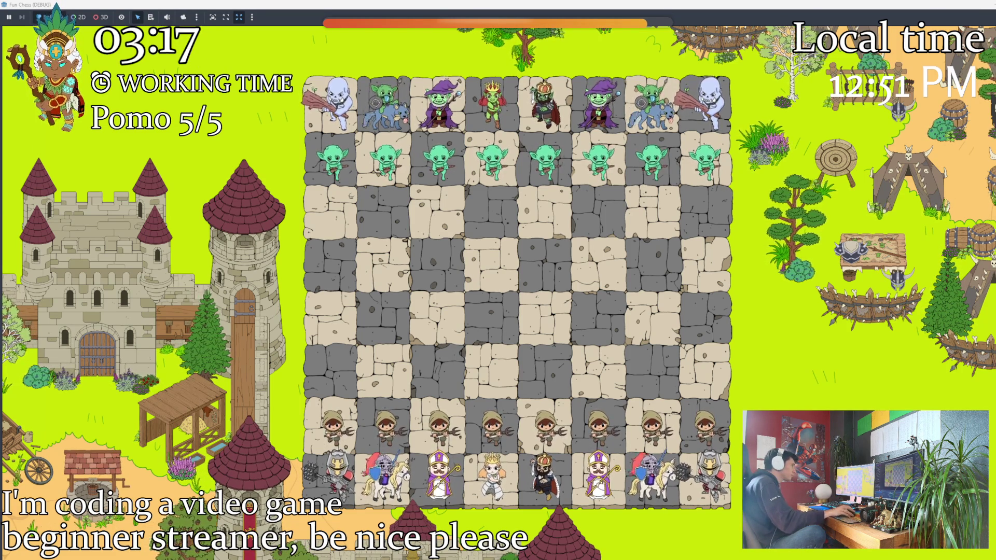
pyautogui.press('F8')
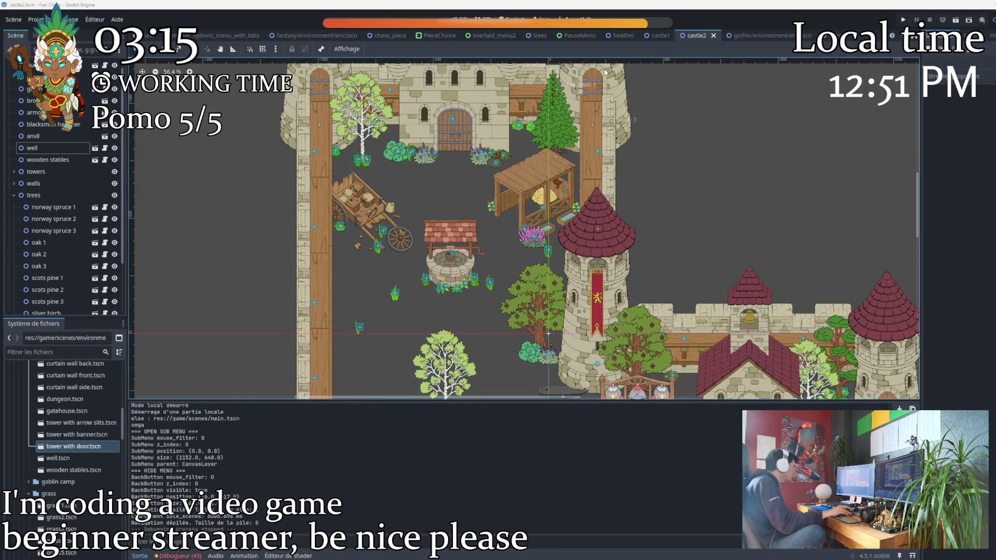
# Rename the two Node2D grouping nodes in gothic env.tscn to castle and goblin camp
pyautogui.hotkey('ctrl', 'Tab')
pyautogui.scroll(-6, 519, 201)
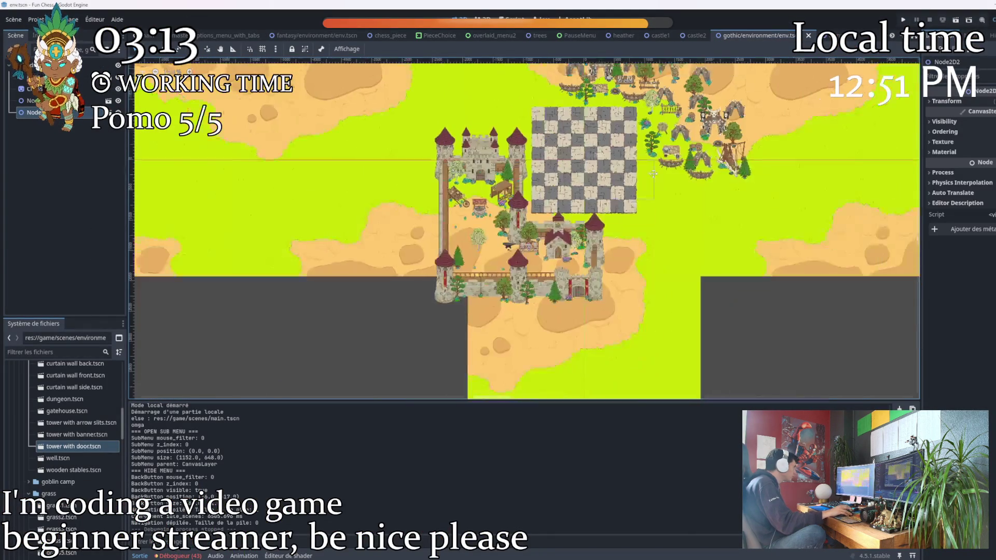
pyautogui.moveTo(341, 103); pyautogui.dragTo(263, 123)
pyautogui.click(39, 102)
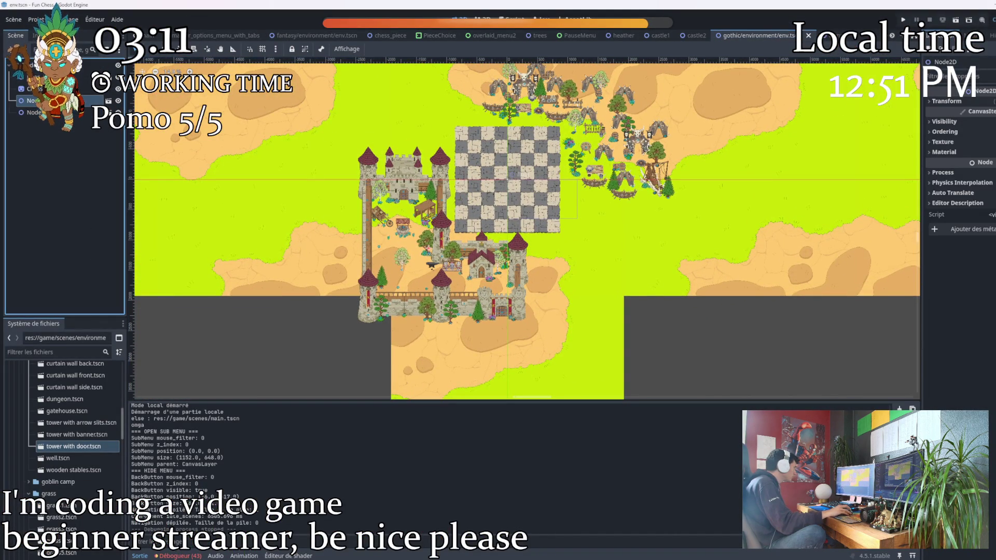
pyautogui.scroll(4, 432, 156)
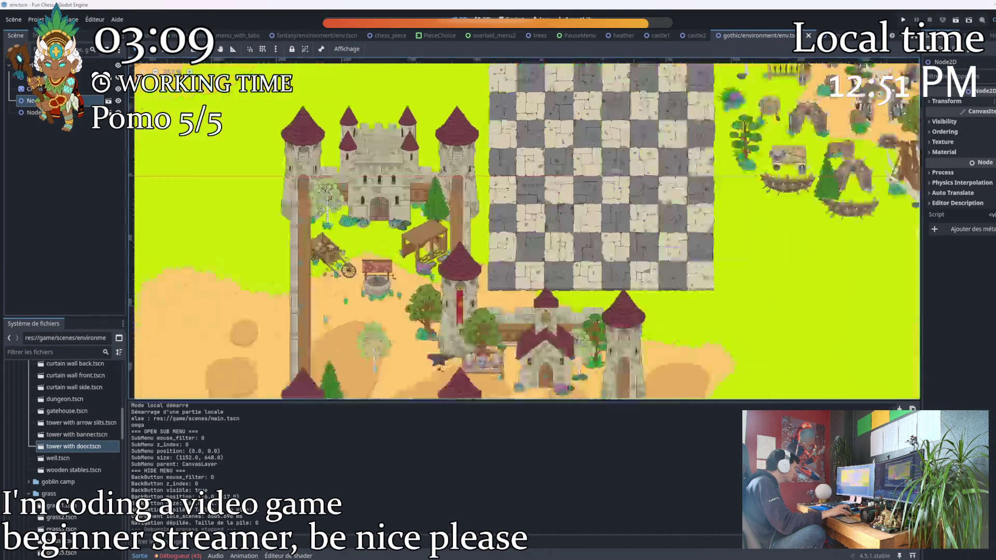
pyautogui.scroll(-3, 433, 156)
pyautogui.click(22, 113)
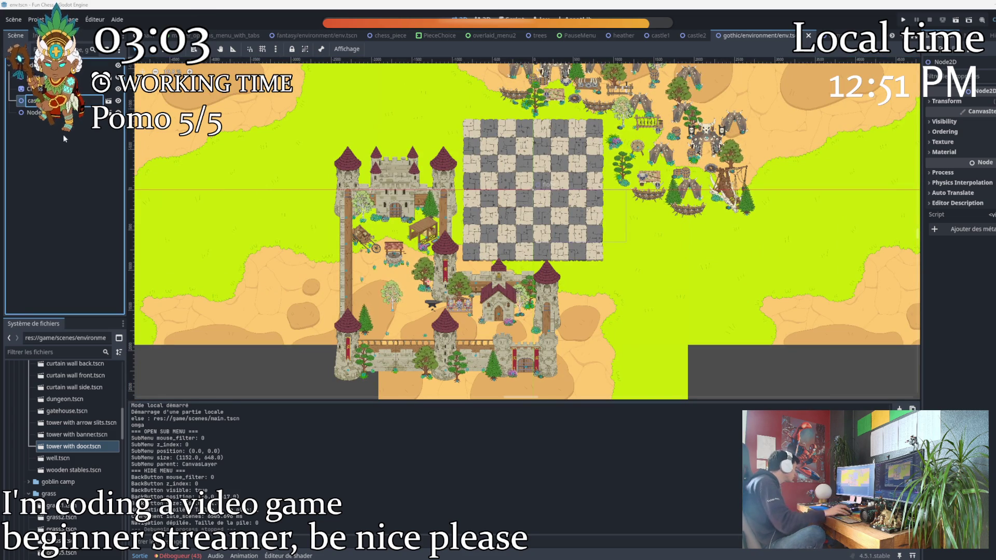
pyautogui.press('Return')
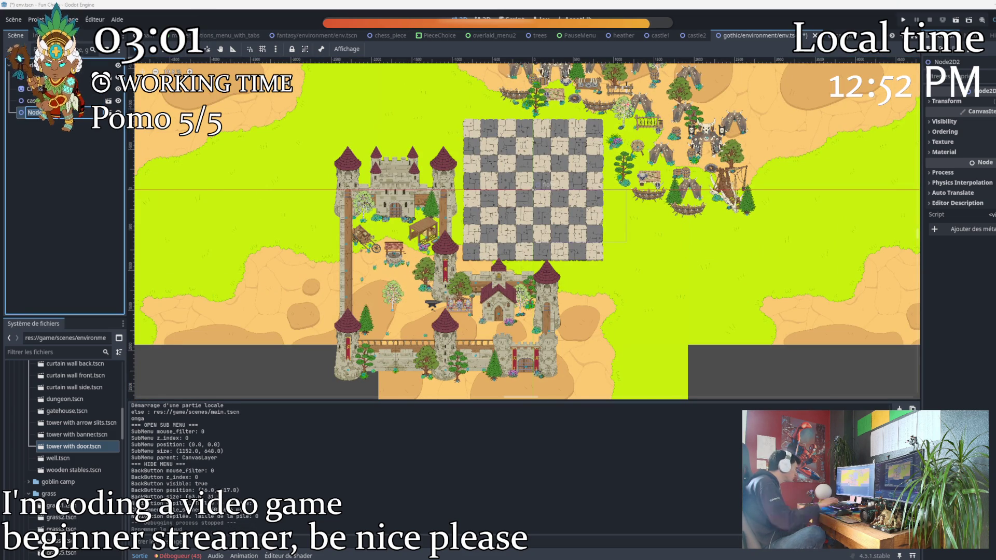
pyautogui.write('gobli')
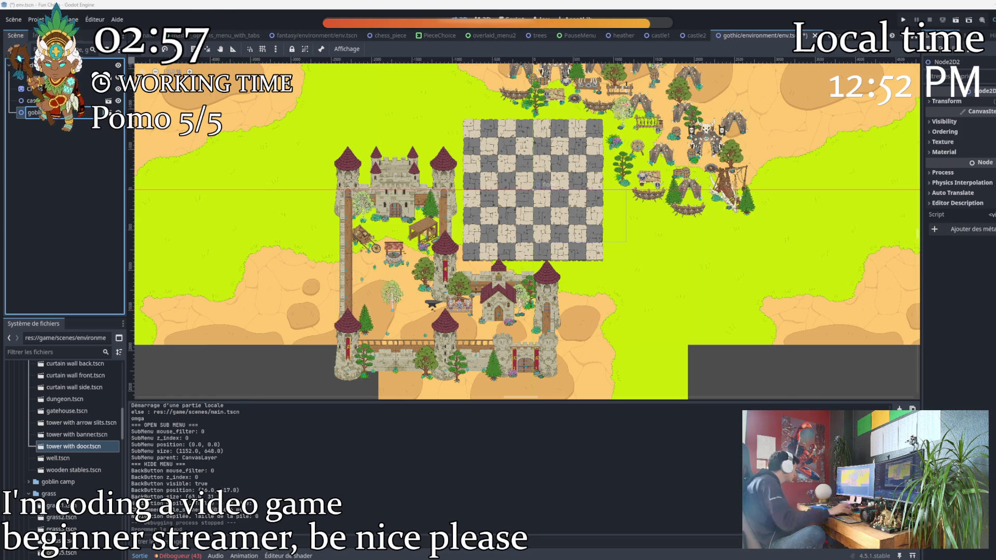
pyautogui.press('Return')
pyautogui.scroll(3, 520, 187)
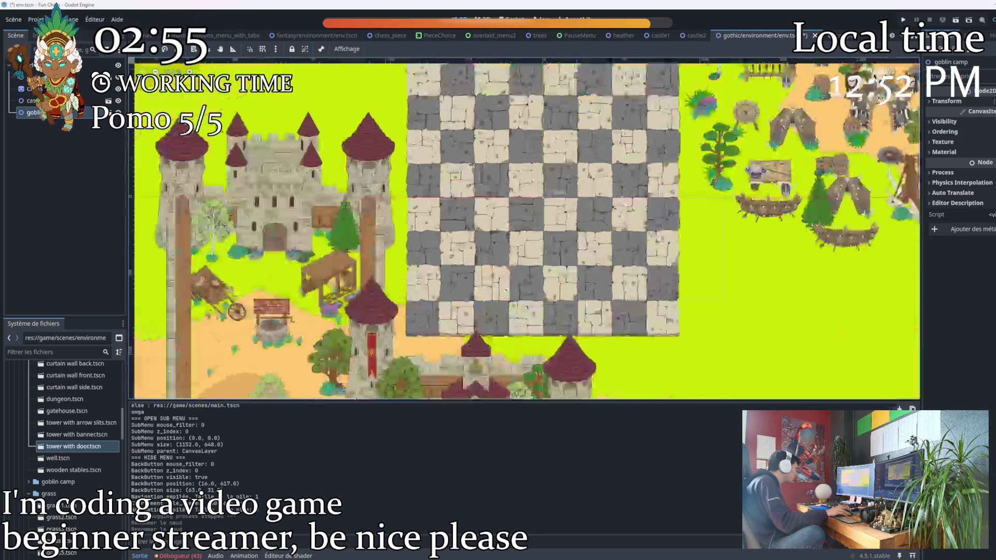
pyautogui.hscroll(3, 521, 187)
pyautogui.scroll(-1, 482, 203)
pyautogui.hscroll(2, 463, 211)
pyautogui.scroll(-2, 464, 212)
pyautogui.hscroll(-3, 435, 202)
pyautogui.hscroll(3, 436, 199)
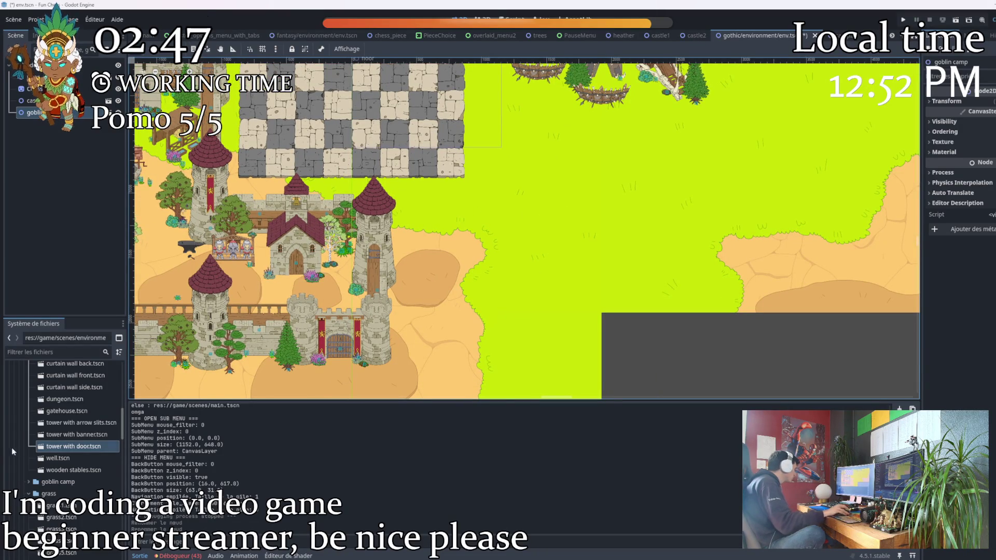
pyautogui.scroll(5, 15, 446)
pyautogui.click(28, 433)
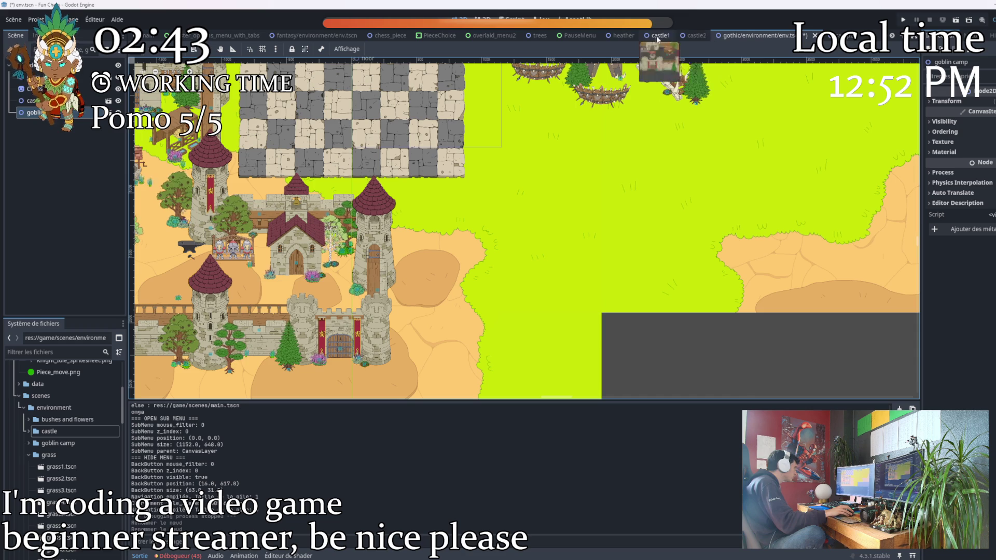
# Copy the decoration nodes around the fantasy board and return to the gothic env.tscn scene
pyautogui.moveTo(682, 44)
pyautogui.mouseDown()
pyautogui.moveTo(338, 39)
pyautogui.moveTo(210, 253)
pyautogui.mouseUp()
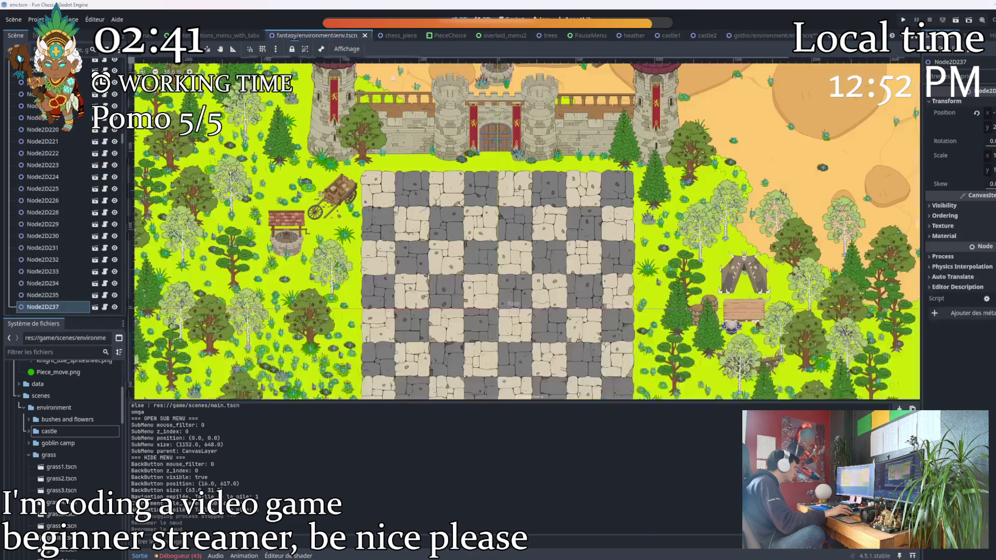
pyautogui.scroll(-3, 210, 253)
pyautogui.scroll(3, 210, 253)
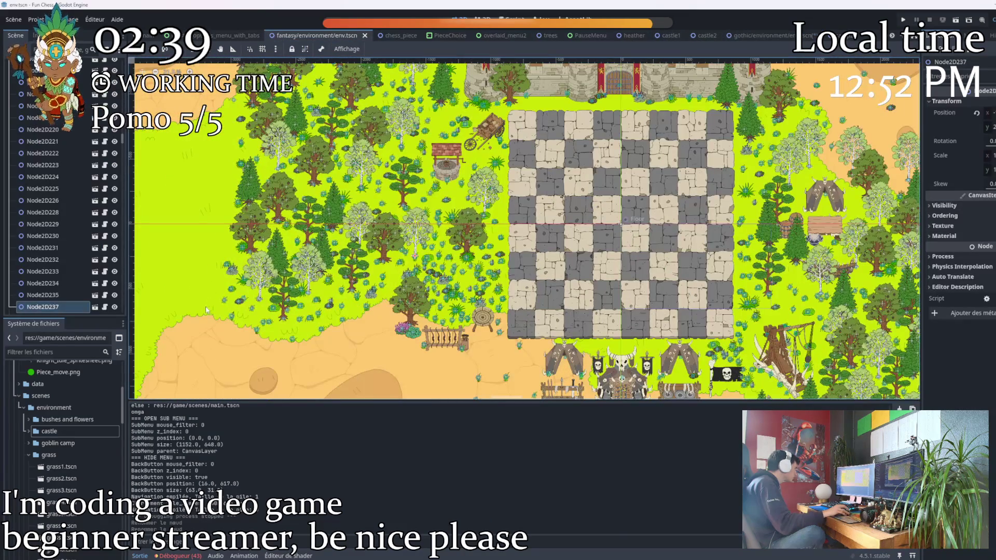
pyautogui.click(200, 329)
pyautogui.scroll(-5, 200, 329)
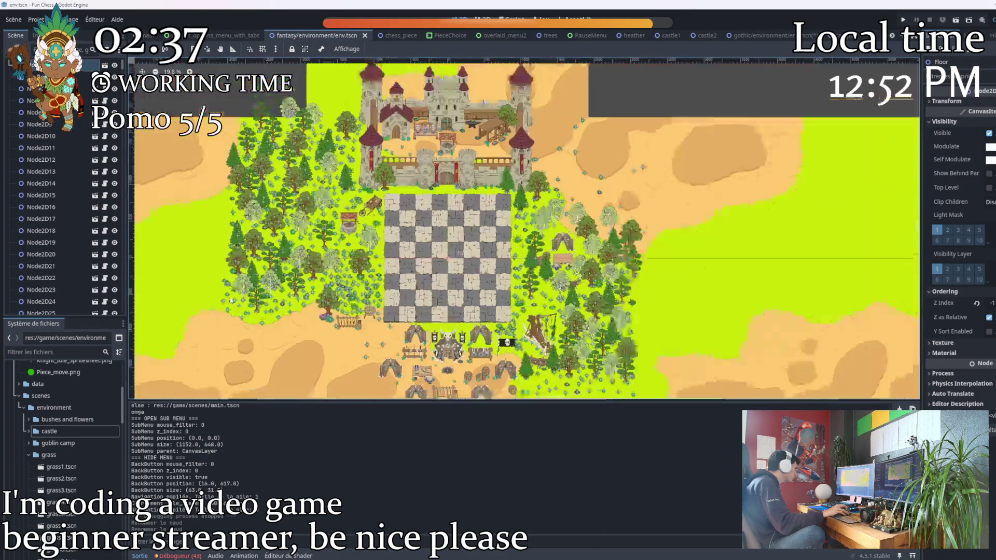
pyautogui.moveTo(200, 366); pyautogui.dragTo(281, 263)
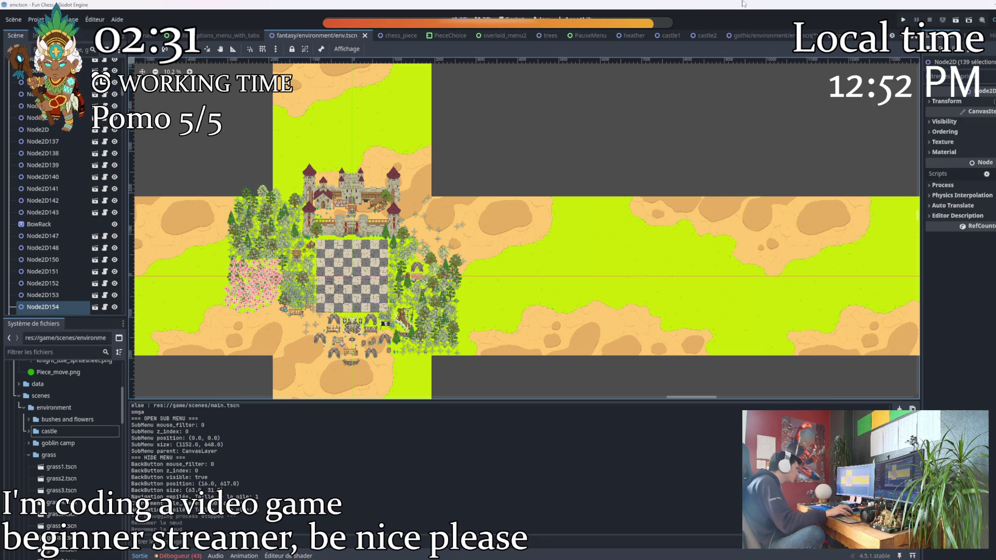
pyautogui.click(747, 35)
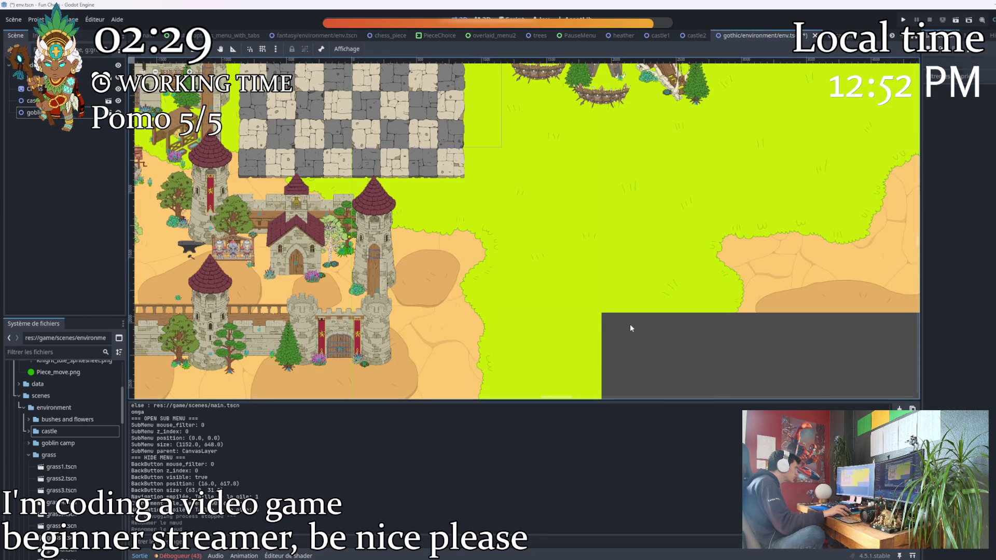
# Paste the 139 decoration nodes into the gothic scene and start creating a new Node2D
pyautogui.hotkey('ctrl', 'v')
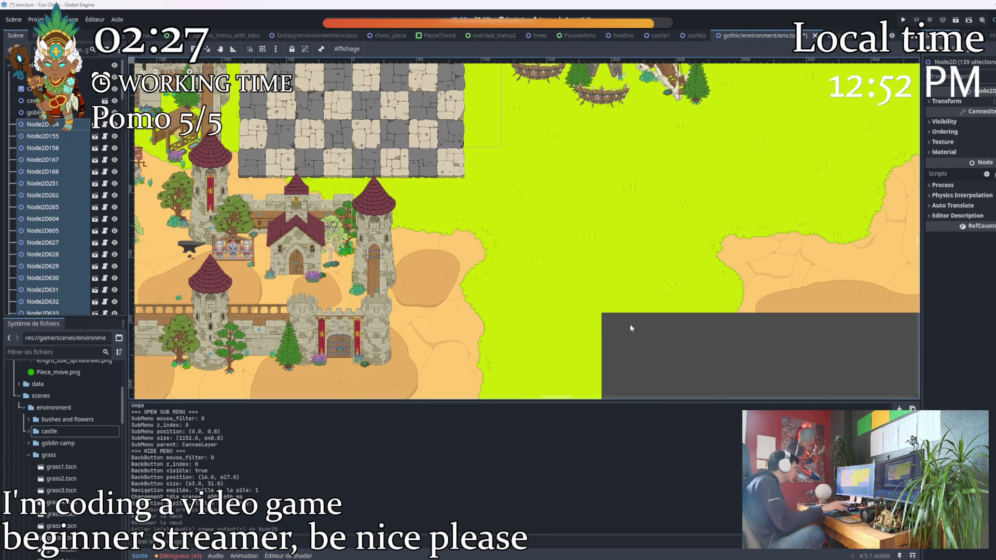
pyautogui.scroll(-3, 630, 328)
pyautogui.scroll(-3, 630, 328)
pyautogui.scroll(3, 384, 158)
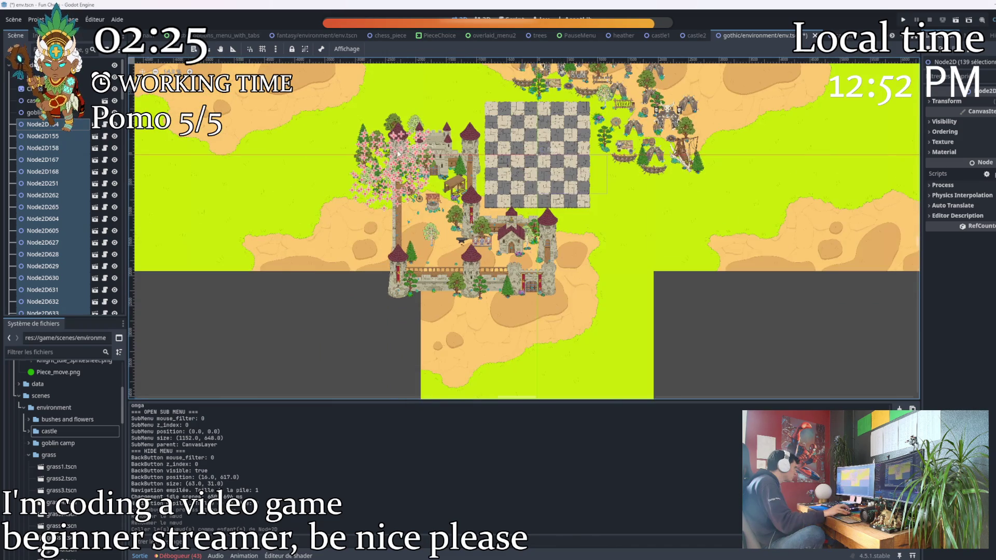
pyautogui.scroll(3, 398, 153)
pyautogui.scroll(3, 395, 136)
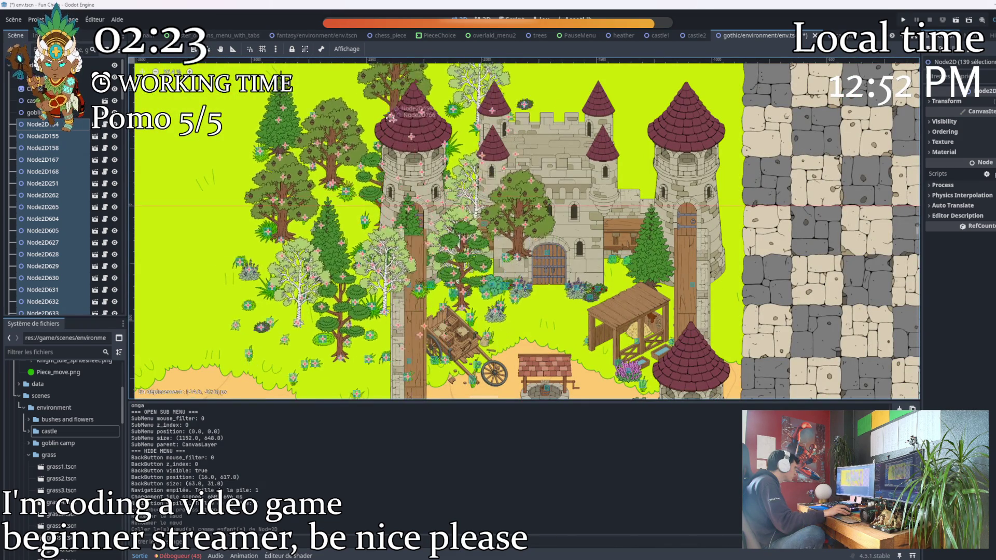
pyautogui.scroll(-3, 395, 137)
pyautogui.scroll(1, 416, 191)
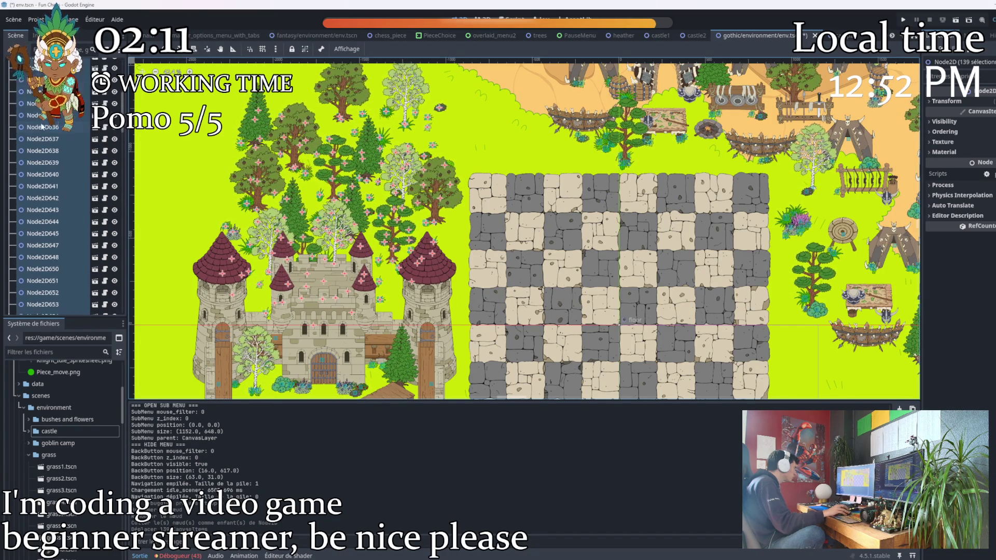
pyautogui.scroll(-5, 48, 150)
pyautogui.scroll(-5, 48, 151)
pyautogui.scroll(-3, 49, 150)
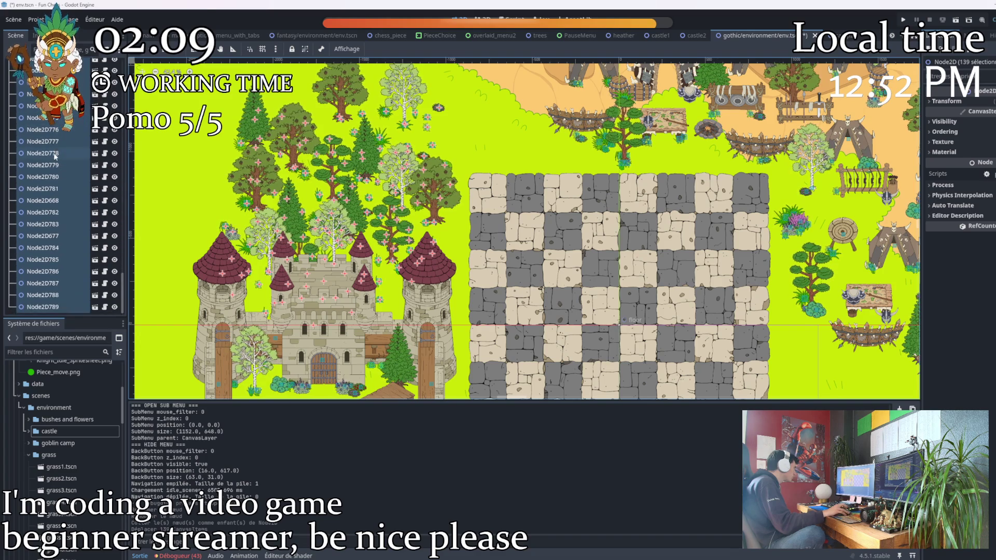
pyautogui.scroll(-3, 54, 153)
pyautogui.scroll(-3, 54, 151)
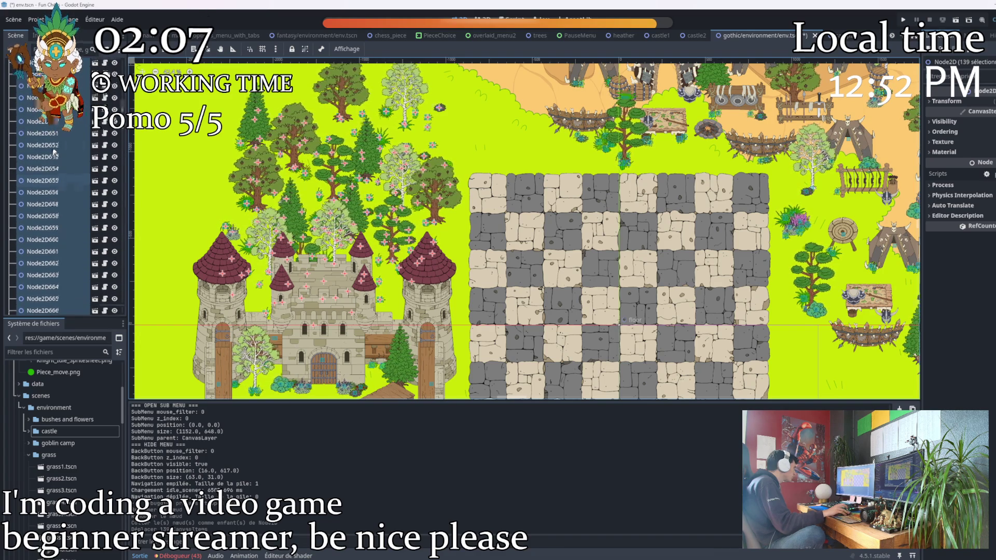
pyautogui.scroll(-3, 53, 146)
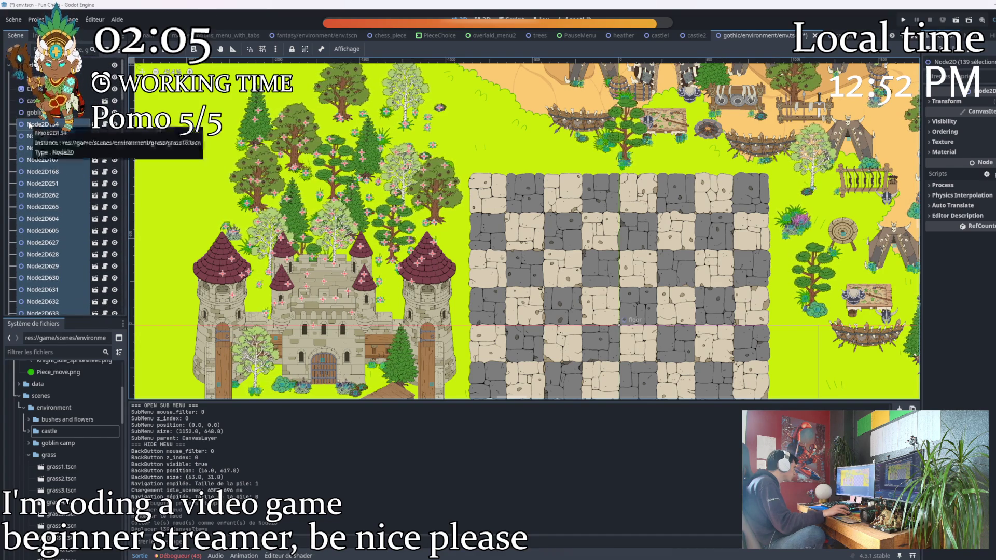
pyautogui.hotkey('ctrl', 'a')
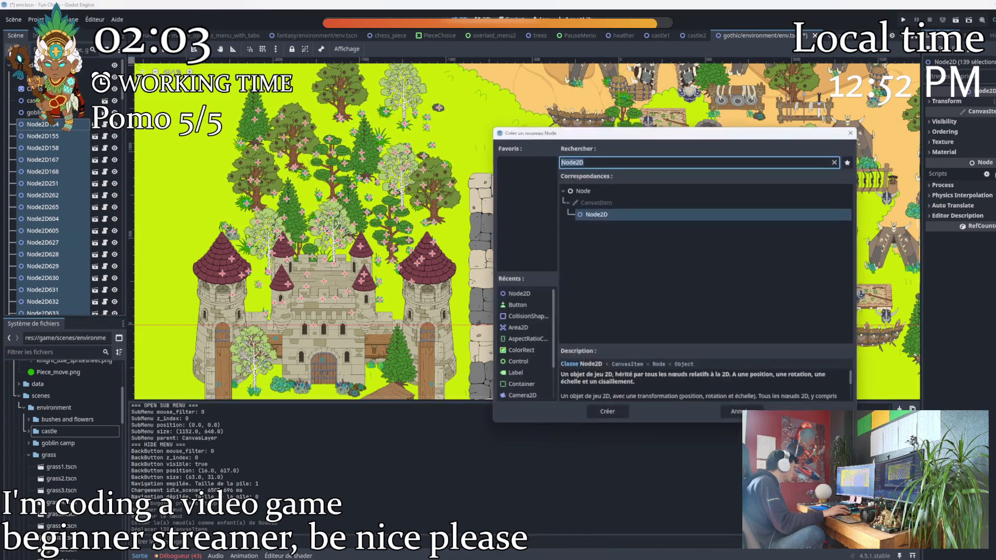
# Create the new Node2D and move it to the end of the scene tree
pyautogui.click(611, 413)
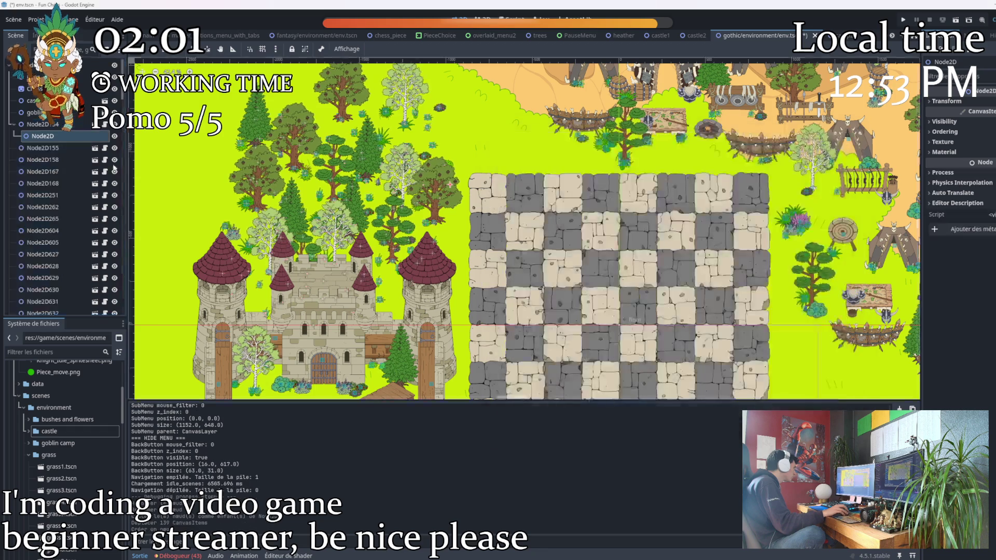
pyautogui.click(33, 137)
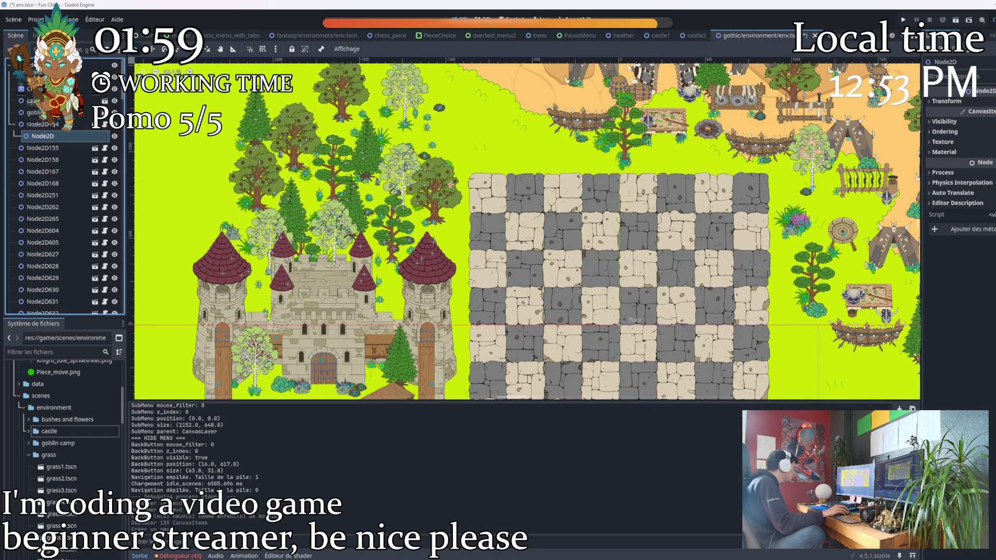
pyautogui.click(945, 132)
pyautogui.moveTo(35, 135); pyautogui.dragTo(42, 130)
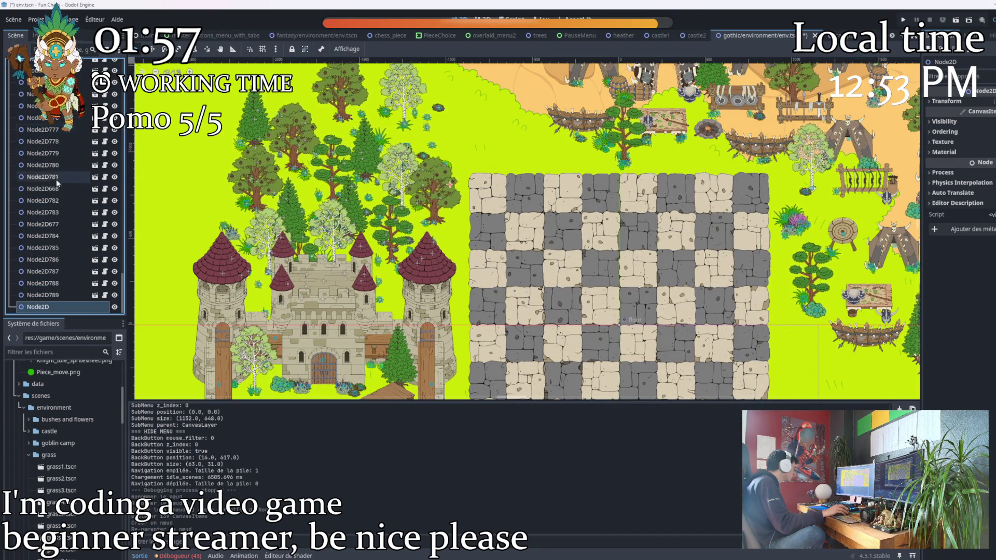
pyautogui.click(9, 179)
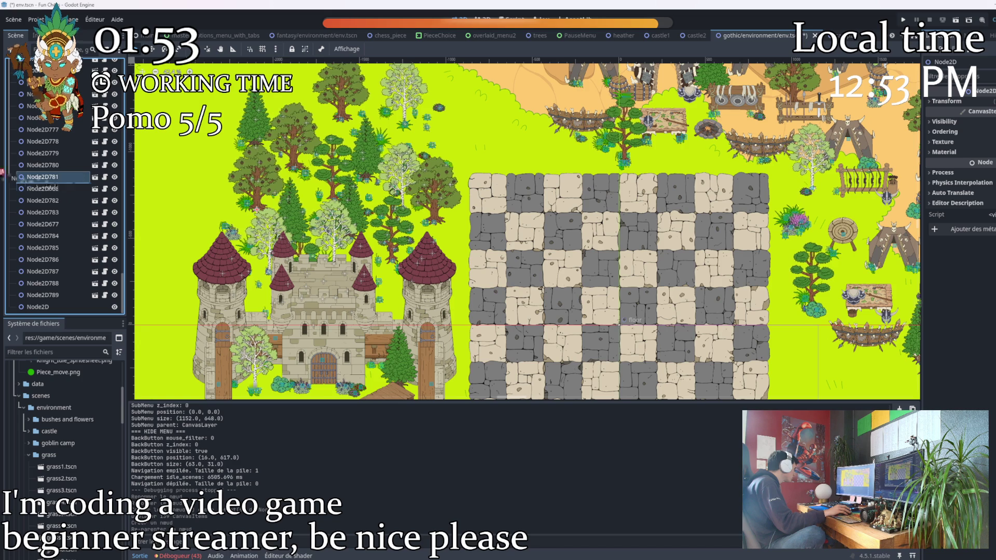
# Reparent Node2D778, Node2D779 and a batch of ten environment nodes under the new Node2D
pyautogui.keyDown('ctrl'); pyautogui.click(48, 147); pyautogui.keyUp('ctrl')
pyautogui.moveTo(47, 155); pyautogui.dragTo(40, 306)
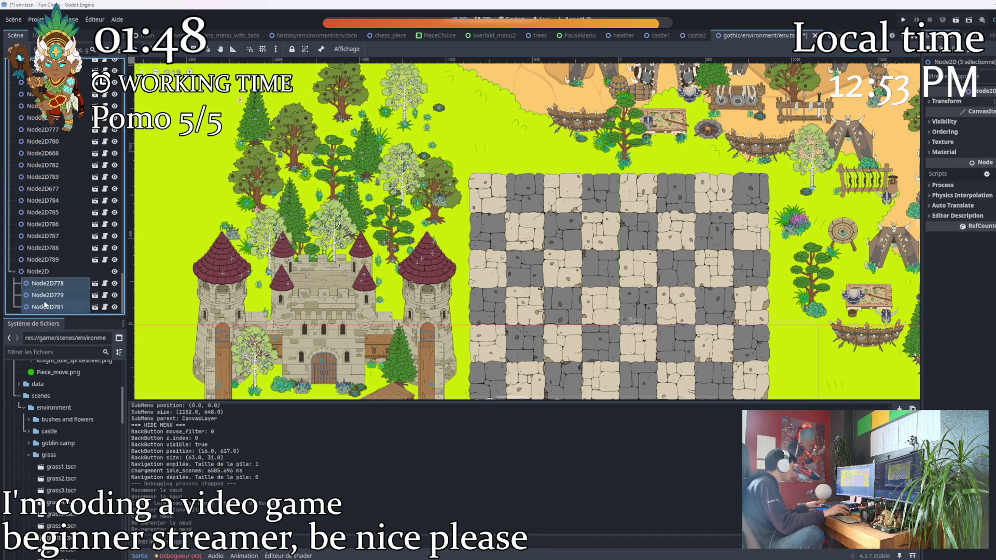
pyautogui.keyDown('ctrl'); pyautogui.click(43, 212); pyautogui.keyUp('ctrl')
pyautogui.keyDown('ctrl'); pyautogui.click(43, 236); pyautogui.keyUp('ctrl')
pyautogui.keyDown('ctrl'); pyautogui.click(43, 141); pyautogui.keyUp('ctrl')
pyautogui.moveTo(43, 141); pyautogui.dragTo(39, 82)
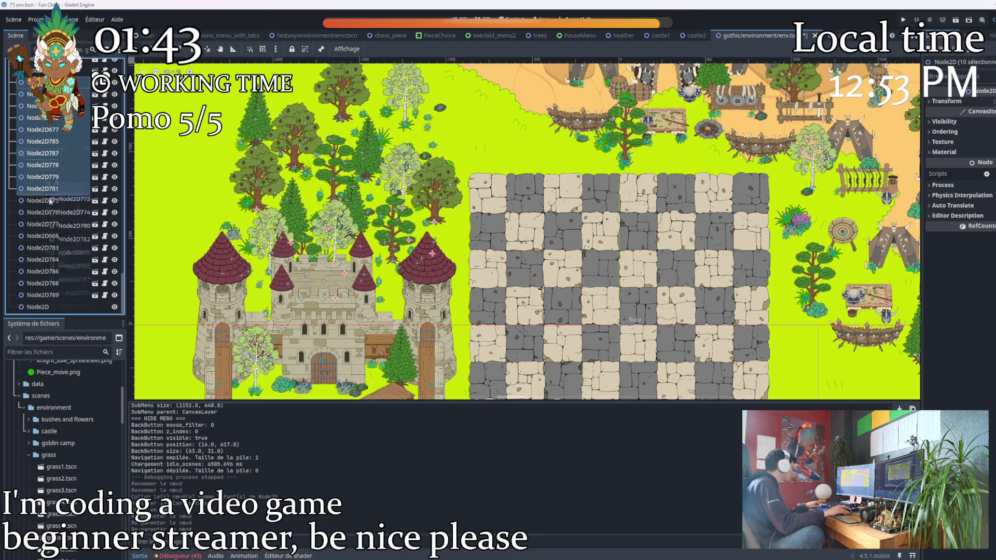
pyautogui.moveTo(48, 189); pyautogui.dragTo(39, 307)
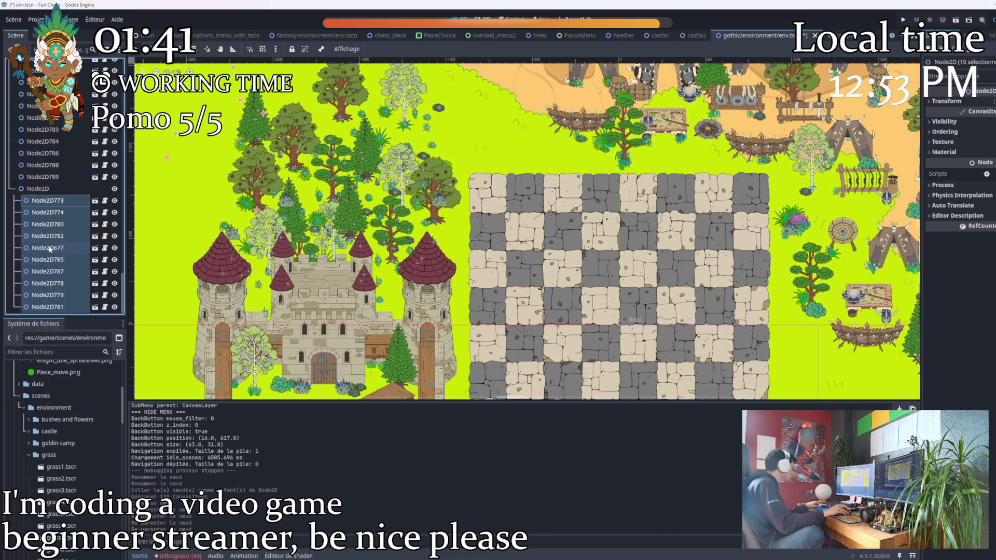
# Move Node2D789, Node2D784 and further environment nodes into the Node2D group
pyautogui.keyDown('ctrl'); pyautogui.click(43, 177); pyautogui.keyUp('ctrl')
pyautogui.keyDown('ctrl'); pyautogui.click(39, 82); pyautogui.keyUp('ctrl')
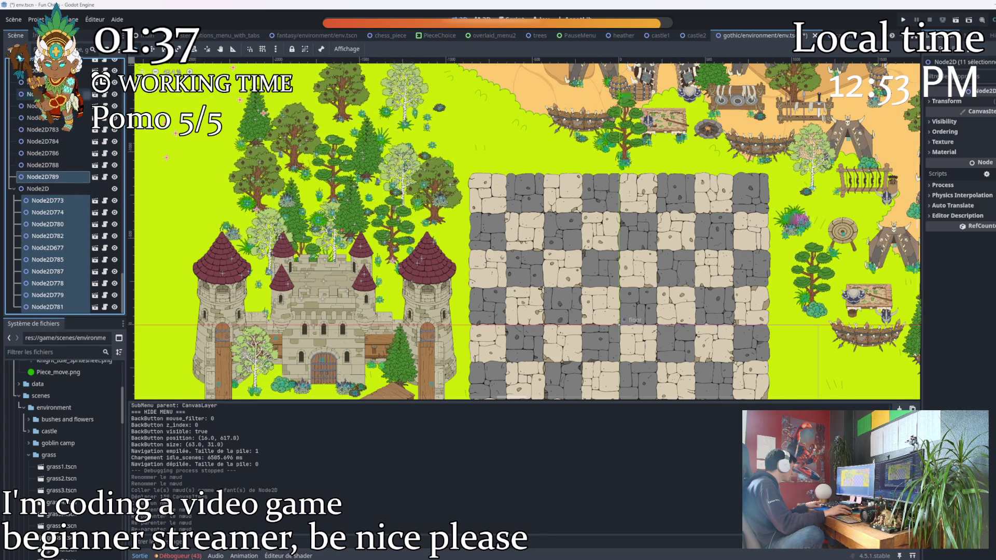
pyautogui.moveTo(59, 168)
pyautogui.mouseDown()
pyautogui.moveTo(56, 227)
pyautogui.moveTo(55, 194)
pyautogui.mouseUp()
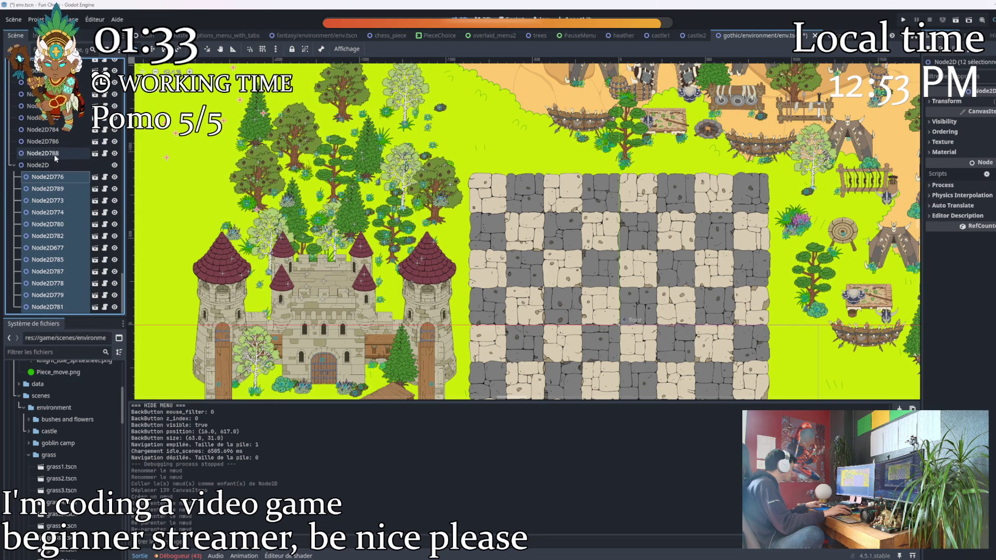
pyautogui.moveTo(55, 158)
pyautogui.mouseDown()
pyautogui.moveTo(49, 187)
pyautogui.moveTo(45, 165)
pyautogui.mouseUp()
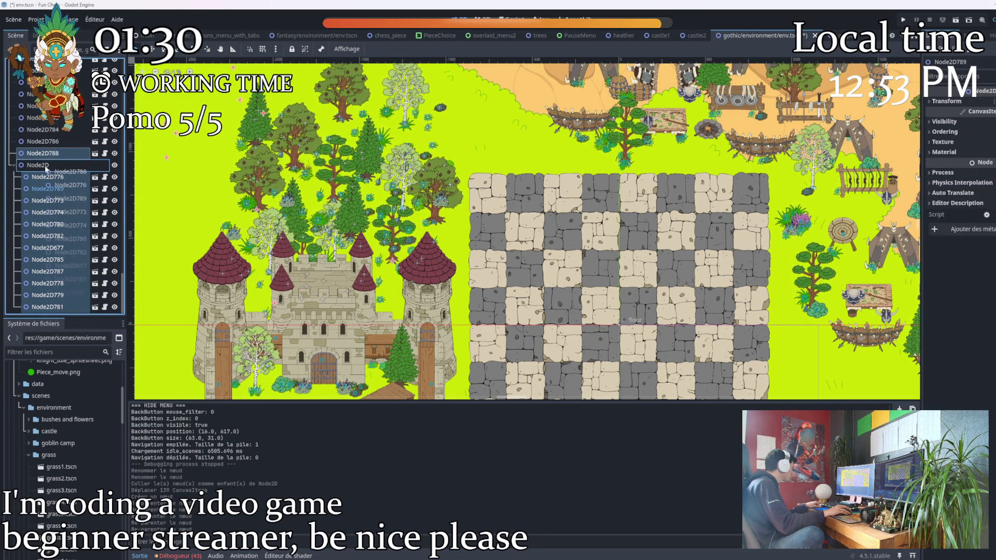
pyautogui.click(53, 132)
pyautogui.keyDown('ctrl'); pyautogui.click(55, 106); pyautogui.keyUp('ctrl')
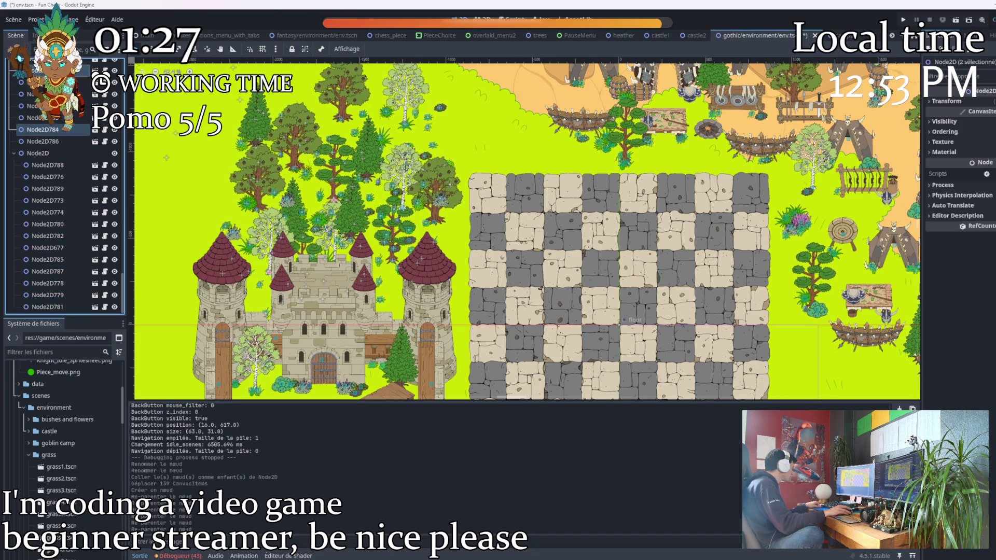
pyautogui.moveTo(49, 202); pyautogui.dragTo(50, 153)
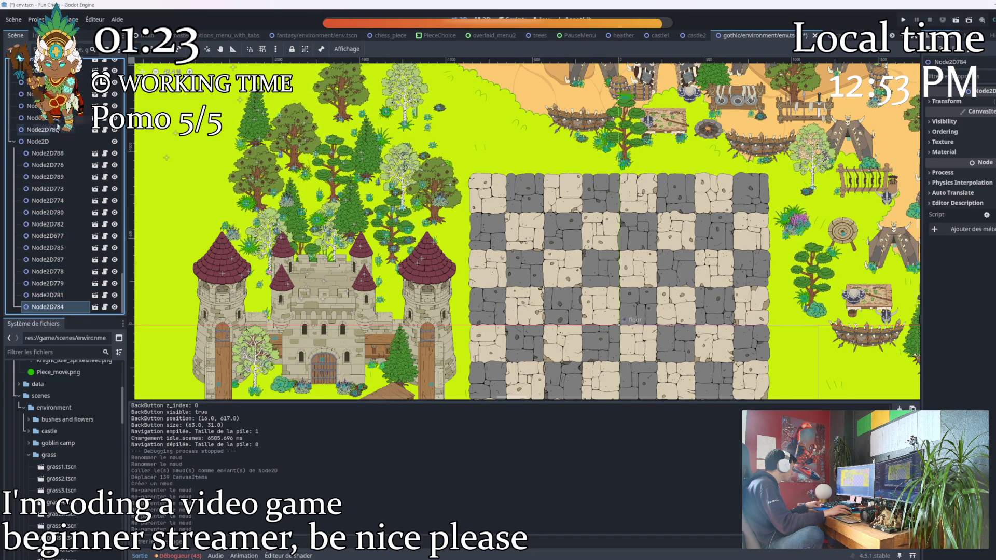
pyautogui.scroll(3, 63, 218)
# Move Node2D770, Node2D783, Node2D646, Node2D777 and the Node2D761–Node2D771 range under Node2D
pyautogui.keyDown('ctrl'); pyautogui.click(42, 245); pyautogui.keyUp('ctrl')
pyautogui.keyDown('ctrl'); pyautogui.click(42, 173); pyautogui.keyUp('ctrl')
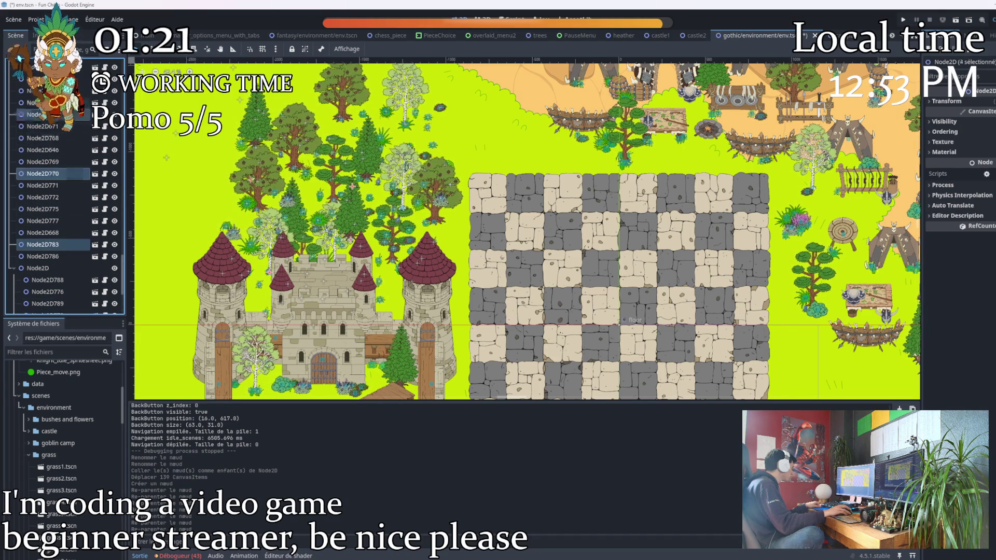
pyautogui.keyDown('ctrl'); pyautogui.click(43, 150); pyautogui.keyUp('ctrl')
pyautogui.keyDown('ctrl'); pyautogui.click(43, 185); pyautogui.keyUp('ctrl')
pyautogui.keyDown('ctrl'); pyautogui.click(43, 221); pyautogui.keyUp('ctrl')
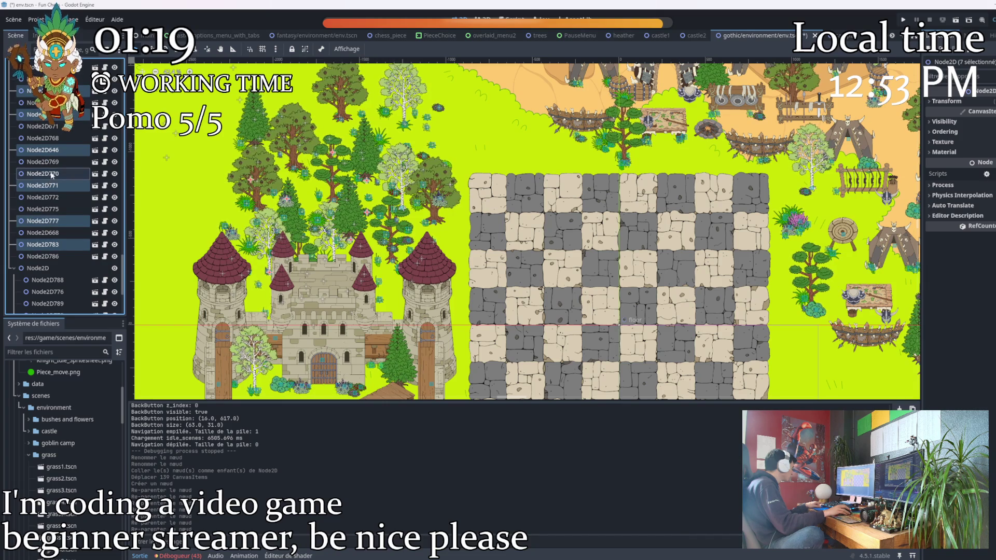
pyautogui.keyDown('ctrl'); pyautogui.click(43, 172); pyautogui.keyUp('ctrl')
pyautogui.keyDown('ctrl'); pyautogui.click(43, 162); pyautogui.keyUp('ctrl')
pyautogui.keyDown('ctrl'); pyautogui.click(43, 138); pyautogui.keyUp('ctrl')
pyautogui.keyDown('ctrl'); pyautogui.click(43, 126); pyautogui.keyUp('ctrl')
pyautogui.keyDown('ctrl'); pyautogui.click(42, 102); pyautogui.keyUp('ctrl')
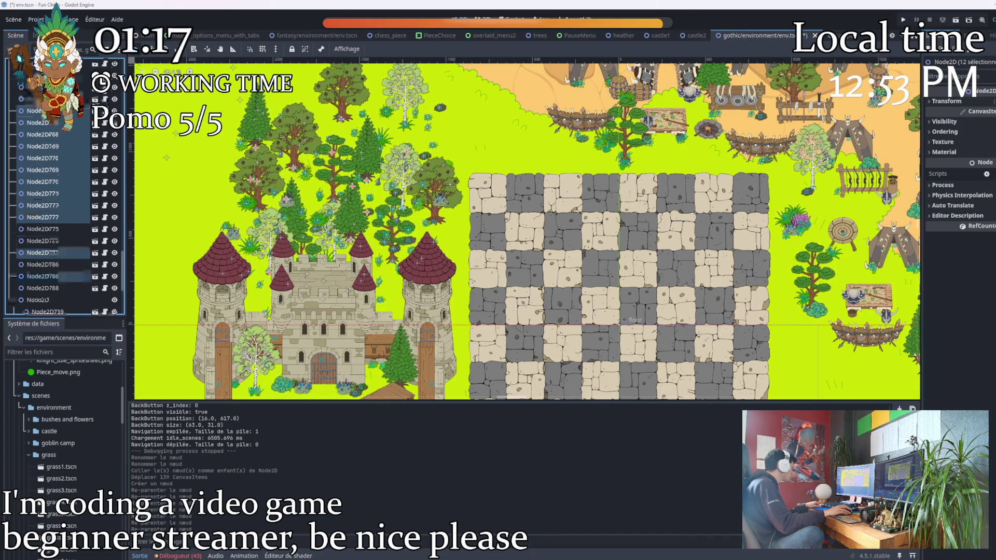
pyautogui.scroll(-4, 78, 203)
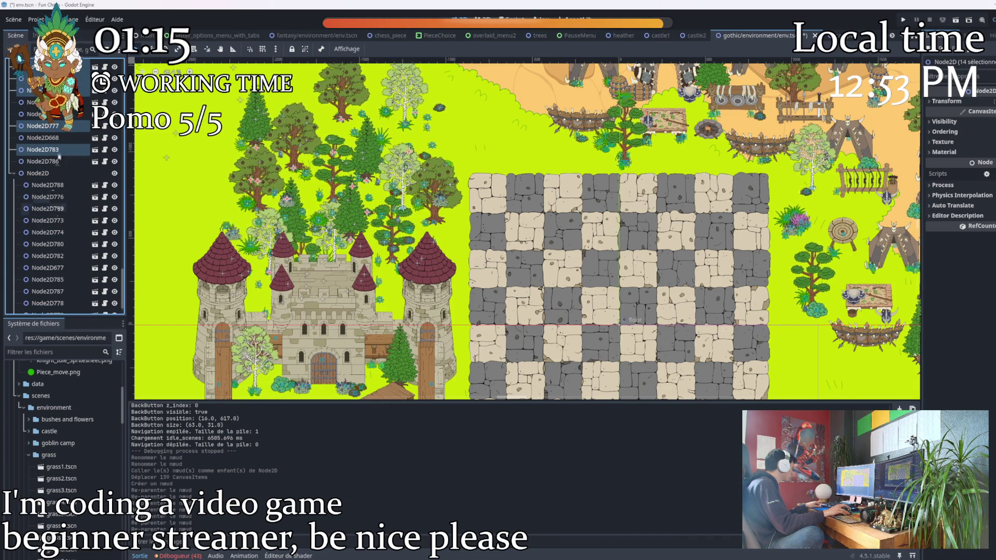
pyautogui.scroll(-4, 59, 152)
pyautogui.keyDown('shift'); pyautogui.click(50, 185); pyautogui.keyUp('shift')
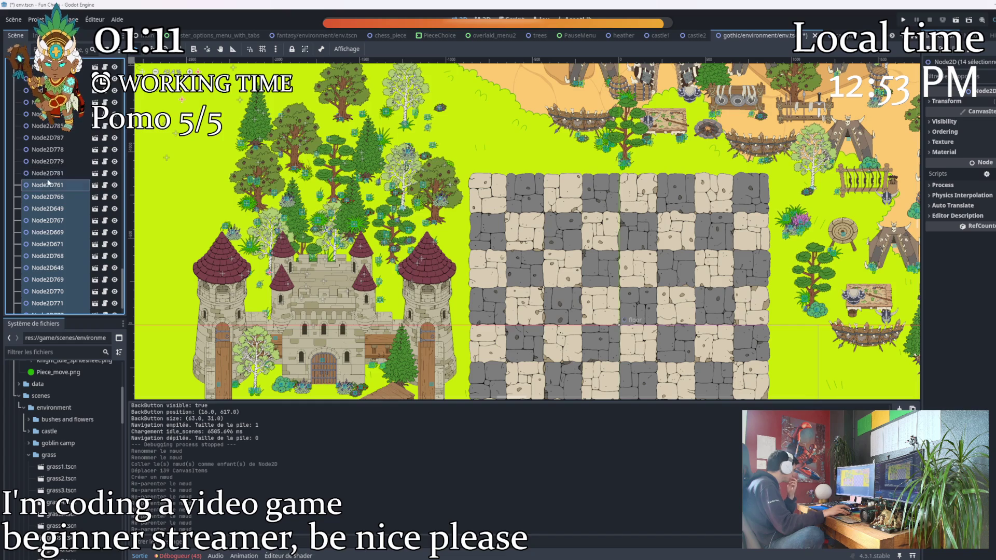
pyautogui.scroll(-1, 55, 201)
pyautogui.moveTo(47, 207); pyautogui.dragTo(43, 261)
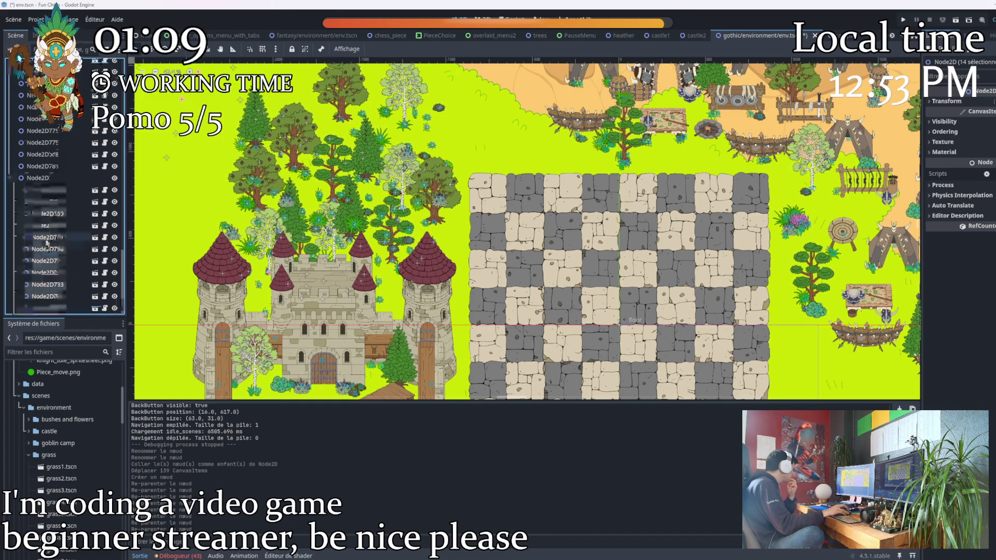
pyautogui.scroll(-1, 43, 262)
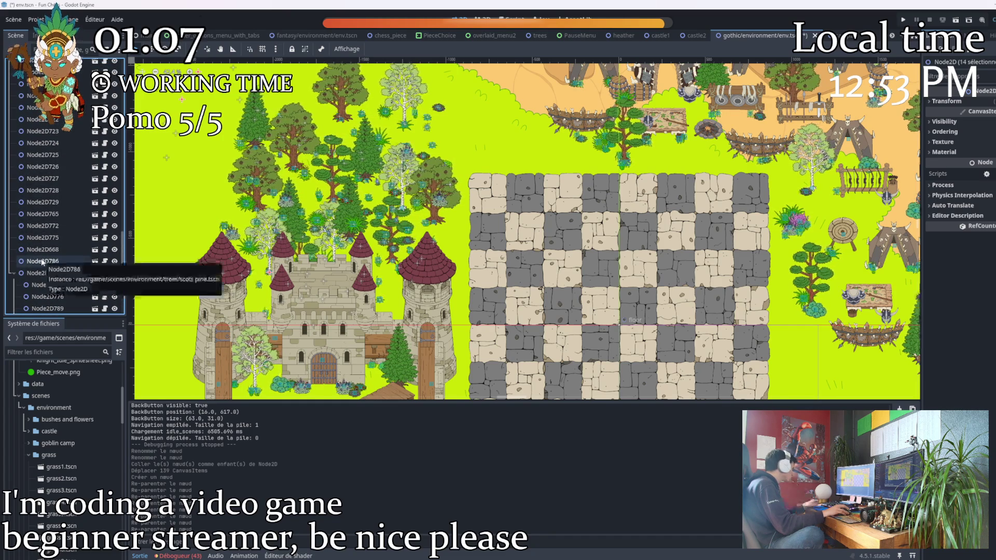
# Gather the next batch — Node2D786, Node2D668, Node2D775, Node2D765, Node2D772 and Node2D722–Node2D729 — into the selection
pyautogui.click(43, 262)
pyautogui.keyDown('ctrl'); pyautogui.click(44, 237); pyautogui.keyUp('ctrl')
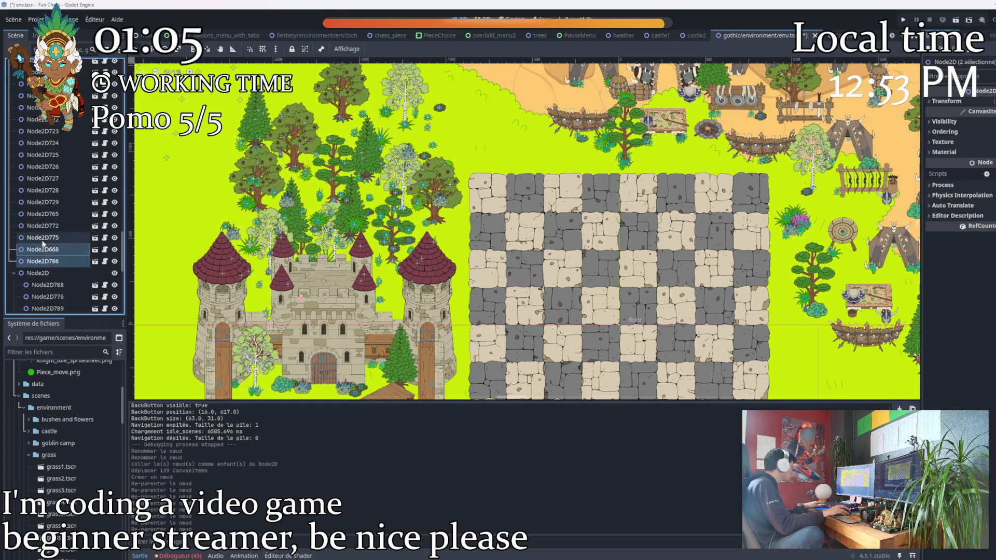
pyautogui.keyDown('ctrl'); pyautogui.click(43, 214); pyautogui.keyUp('ctrl')
pyautogui.keyDown('ctrl'); pyautogui.click(42, 190); pyautogui.keyUp('ctrl')
pyautogui.keyDown('ctrl'); pyautogui.click(43, 225); pyautogui.keyUp('ctrl')
pyautogui.keyDown('ctrl'); pyautogui.click(43, 201); pyautogui.keyUp('ctrl')
pyautogui.keyDown('ctrl'); pyautogui.click(43, 179); pyautogui.keyUp('ctrl')
pyautogui.keyDown('ctrl'); pyautogui.click(43, 167); pyautogui.keyUp('ctrl')
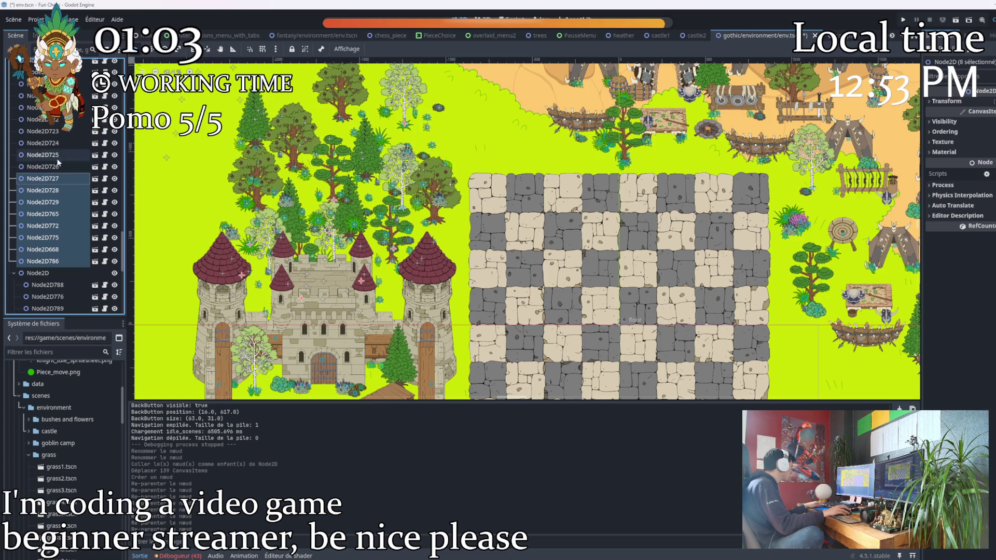
pyautogui.keyDown('ctrl'); pyautogui.click(57, 144); pyautogui.keyUp('ctrl')
pyautogui.keyDown('ctrl'); pyautogui.click(58, 119); pyautogui.keyUp('ctrl')
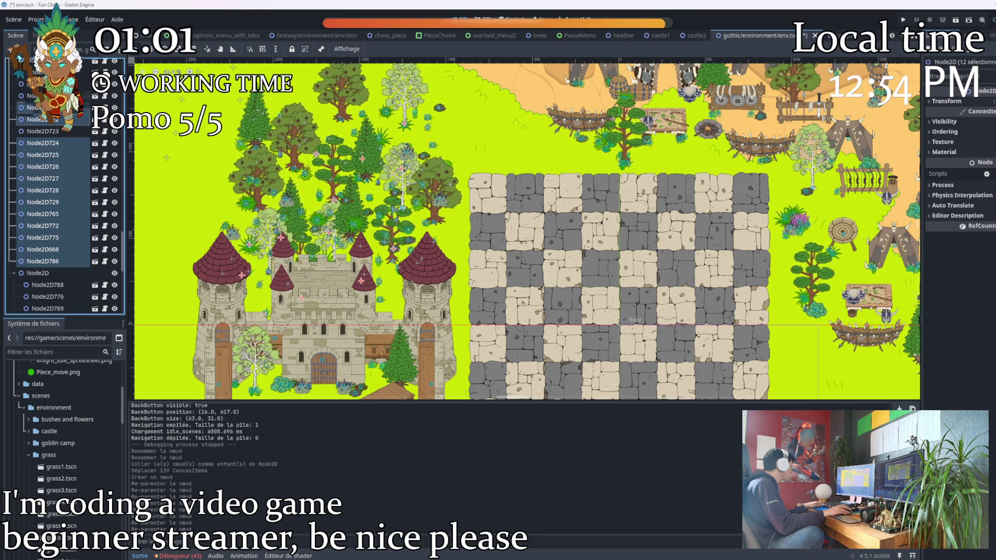
pyautogui.keyDown('ctrl'); pyautogui.click(43, 130); pyautogui.keyUp('ctrl')
pyautogui.scroll(5, 49, 130)
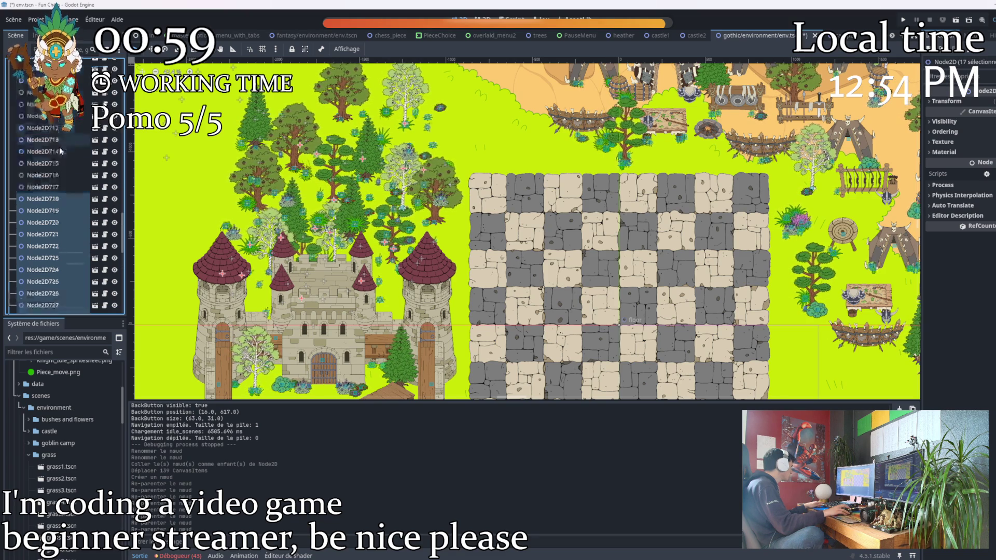
# Extend the selection upward through Node2D711–Node2D718 and the nodes above them
pyautogui.keyDown('ctrl'); pyautogui.click(43, 199); pyautogui.keyUp('ctrl')
pyautogui.keyDown('ctrl'); pyautogui.click(42, 175); pyautogui.keyUp('ctrl')
pyautogui.keyDown('ctrl'); pyautogui.click(42, 151); pyautogui.keyUp('ctrl')
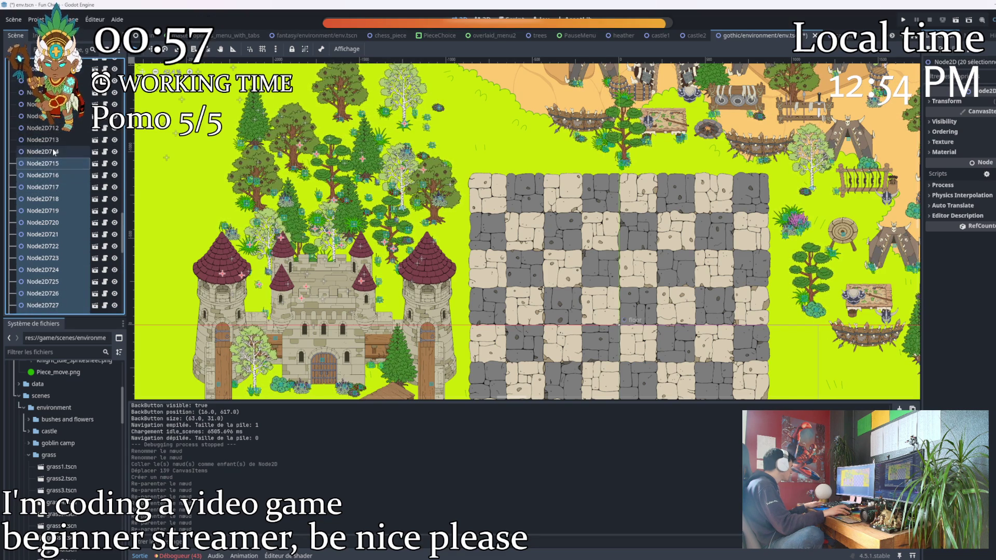
pyautogui.keyDown('ctrl'); pyautogui.click(43, 127); pyautogui.keyUp('ctrl')
pyautogui.keyDown('ctrl'); pyautogui.click(42, 116); pyautogui.keyUp('ctrl')
pyautogui.keyDown('ctrl'); pyautogui.click(42, 92); pyautogui.keyUp('ctrl')
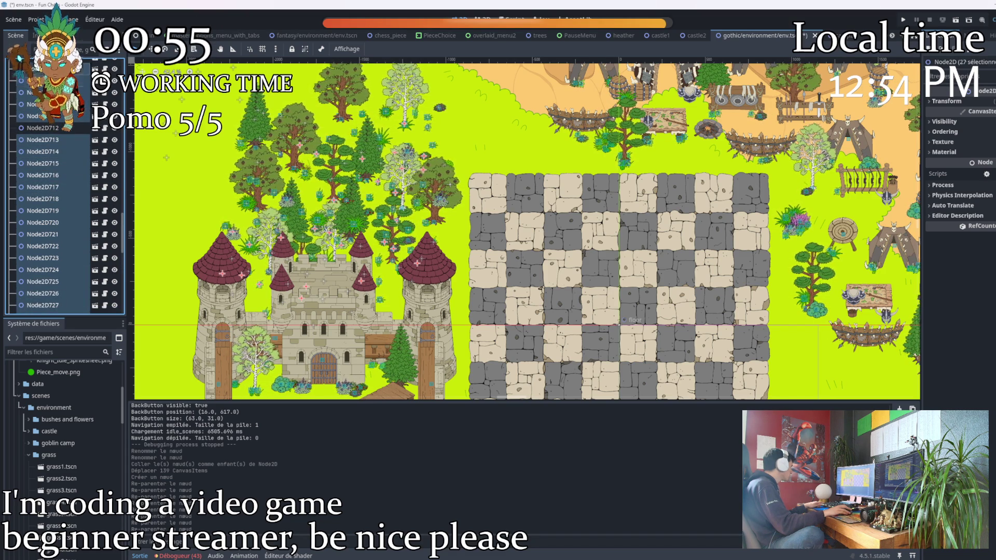
pyautogui.keyDown('ctrl'); pyautogui.click(43, 69); pyautogui.keyUp('ctrl')
pyautogui.scroll(-5, 64, 142)
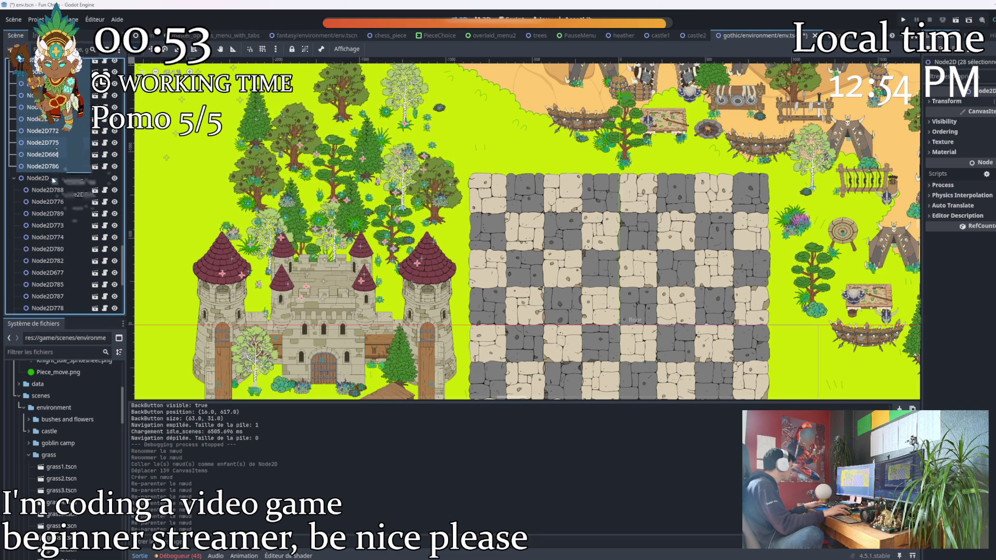
pyautogui.scroll(-5, 67, 201)
pyautogui.scroll(5, 69, 199)
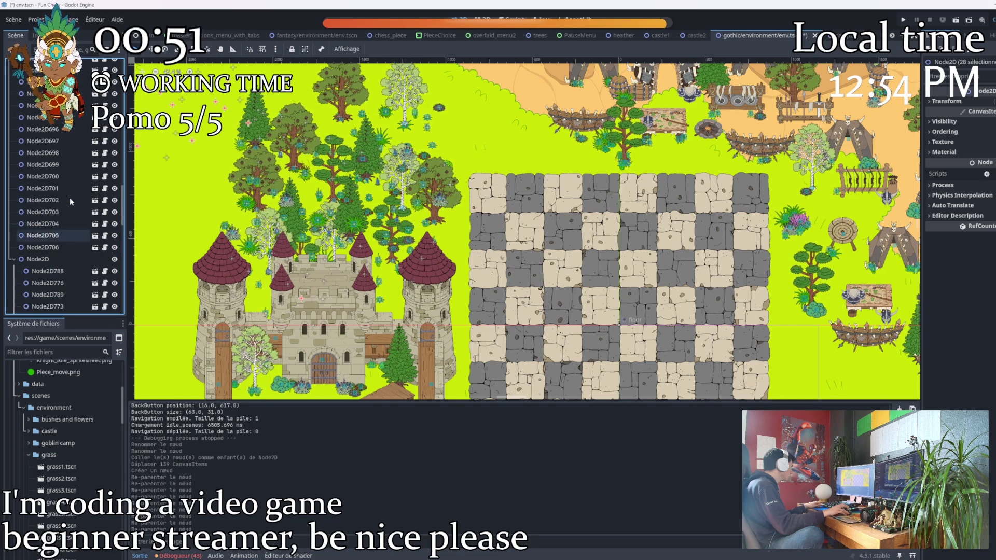
# Gather Node2D698 through Node2D706 below Node2D696 and move them into the Node2D group
pyautogui.click(43, 247)
pyautogui.keyDown('ctrl'); pyautogui.click(39, 226); pyautogui.keyUp('ctrl')
pyautogui.keyDown('ctrl'); pyautogui.click(43, 176); pyautogui.keyUp('ctrl')
pyautogui.keyDown('ctrl'); pyautogui.click(42, 153); pyautogui.keyUp('ctrl')
pyautogui.moveTo(43, 152); pyautogui.dragTo(47, 135)
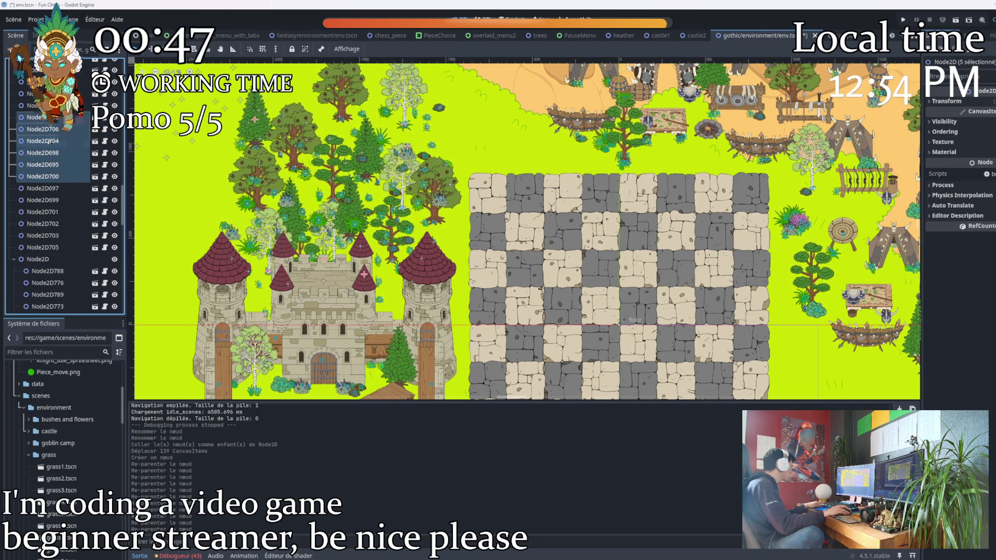
pyautogui.keyDown('ctrl'); pyautogui.click(48, 210); pyautogui.keyUp('ctrl')
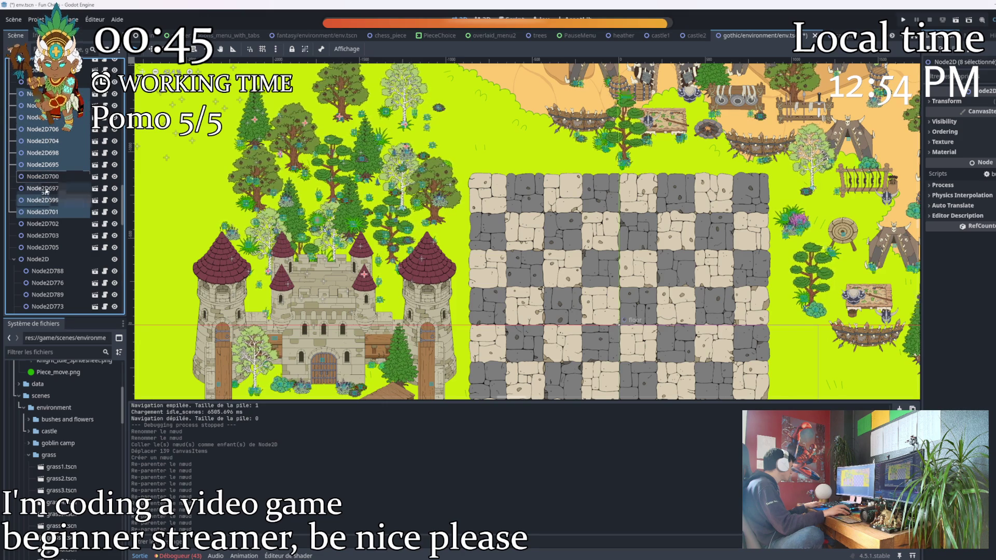
pyautogui.keyDown('ctrl'); pyautogui.click(49, 178); pyautogui.keyUp('ctrl')
pyautogui.keyDown('ctrl'); pyautogui.click(43, 248); pyautogui.keyUp('ctrl')
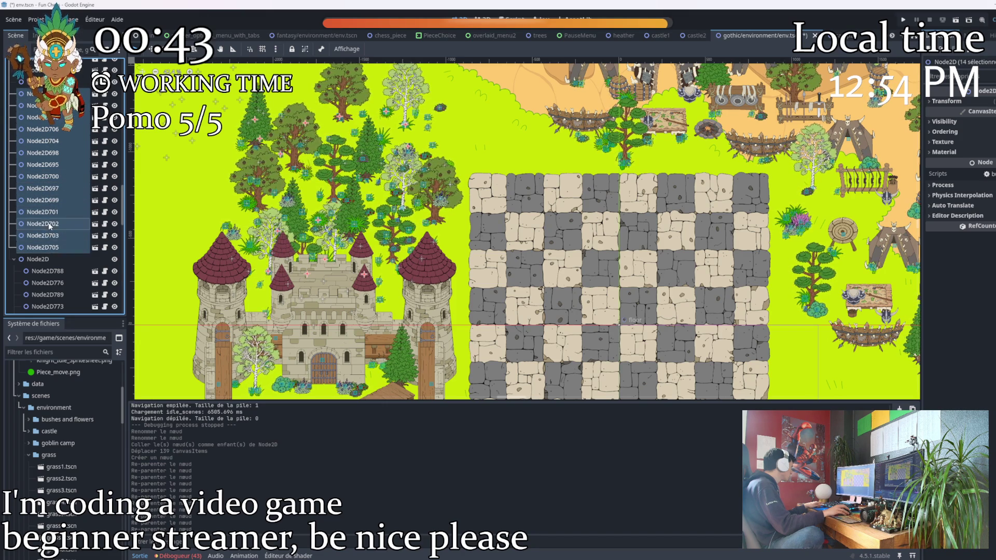
pyautogui.moveTo(41, 223); pyautogui.dragTo(44, 262)
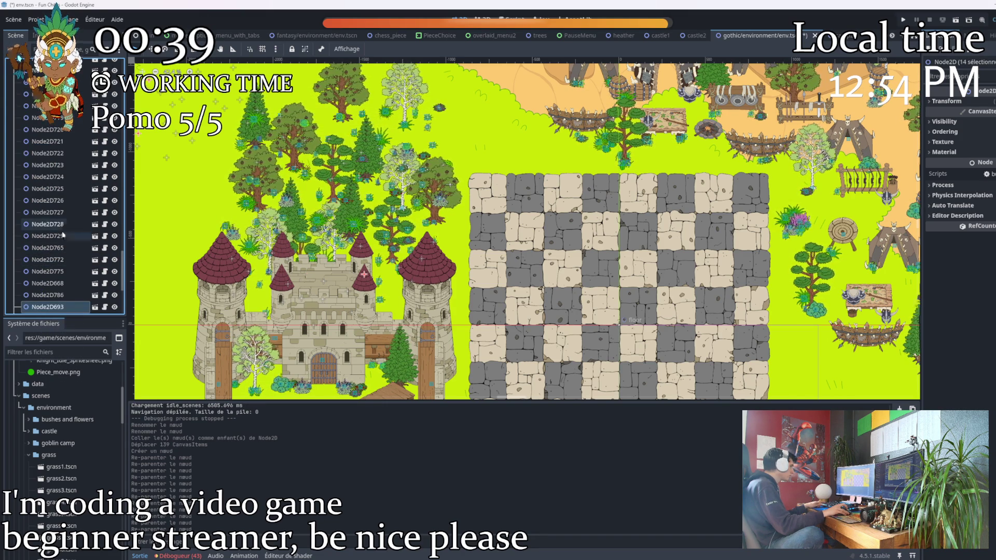
pyautogui.scroll(2, 62, 238)
pyautogui.scroll(5, 62, 238)
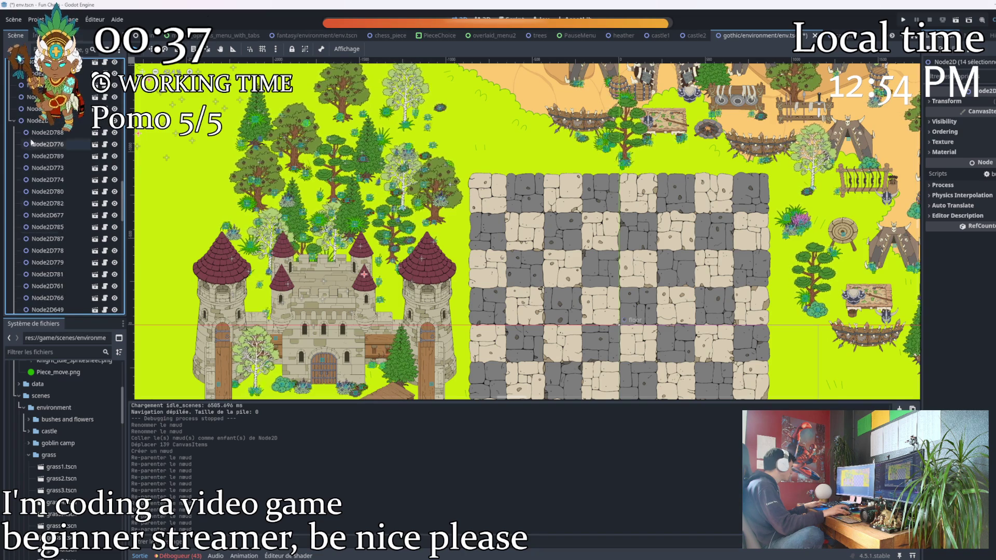
pyautogui.scroll(5, 41, 134)
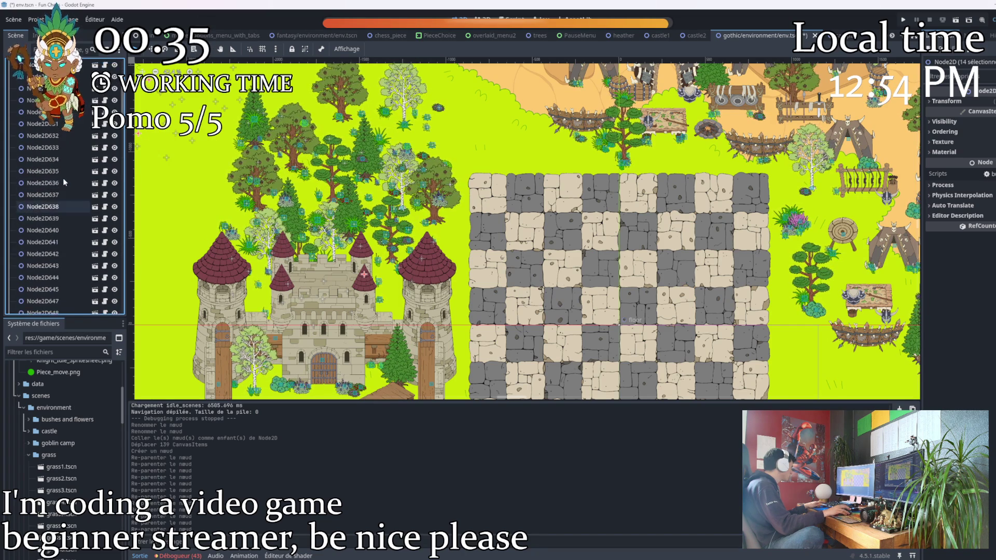
# Build a selection from Node2D154 through Node2D167 and Node2D605 down to Node2D645
pyautogui.click(37, 123)
pyautogui.keyDown('shift'); pyautogui.click(37, 160); pyautogui.keyUp('shift')
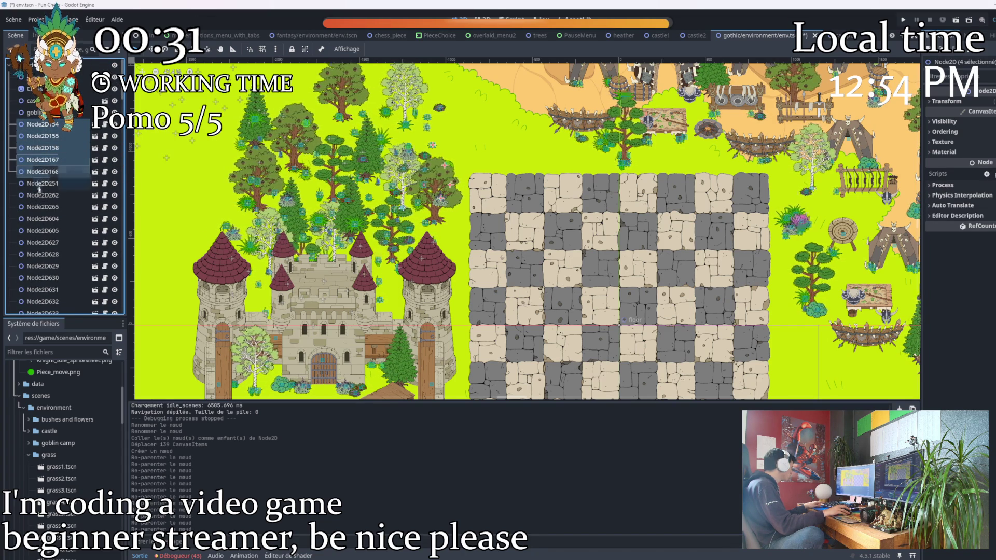
pyautogui.keyDown('shift'); pyautogui.click(50, 231); pyautogui.keyUp('shift')
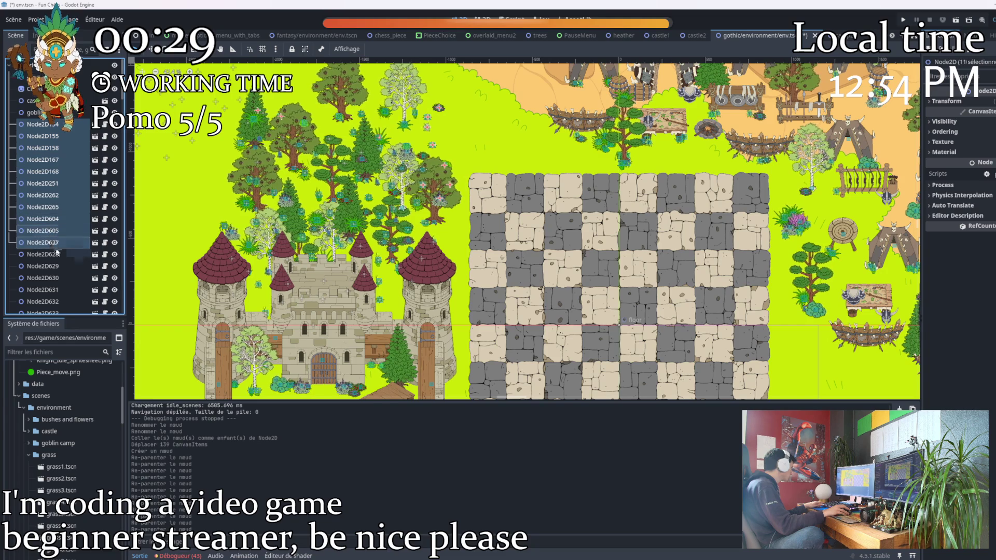
pyautogui.keyDown('shift'); pyautogui.click(47, 255); pyautogui.keyUp('shift')
pyautogui.keyDown('shift'); pyautogui.click(50, 277); pyautogui.keyUp('shift')
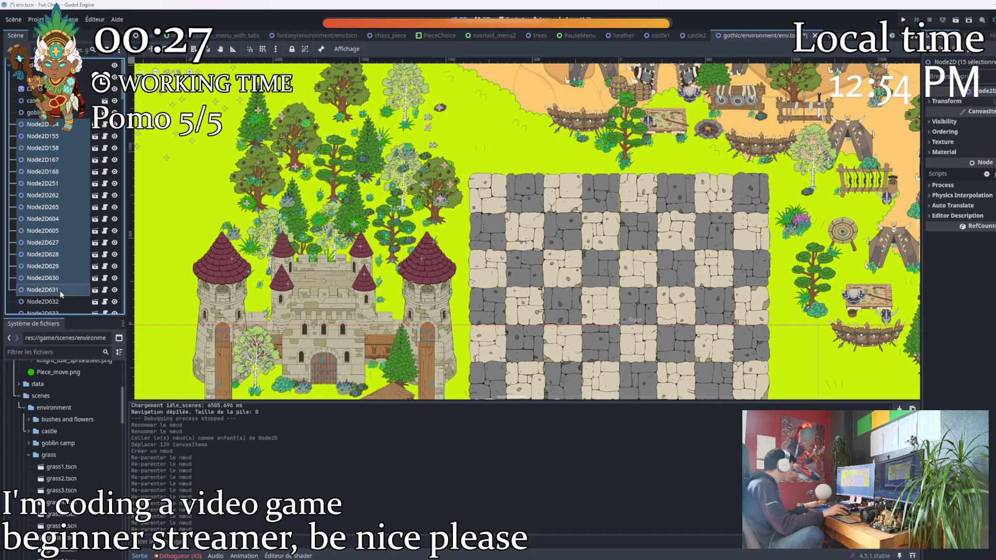
pyautogui.keyDown('shift'); pyautogui.click(61, 301); pyautogui.keyUp('shift')
pyautogui.scroll(-5, 71, 285)
pyautogui.keyDown('shift'); pyautogui.click(59, 155); pyautogui.keyUp('shift')
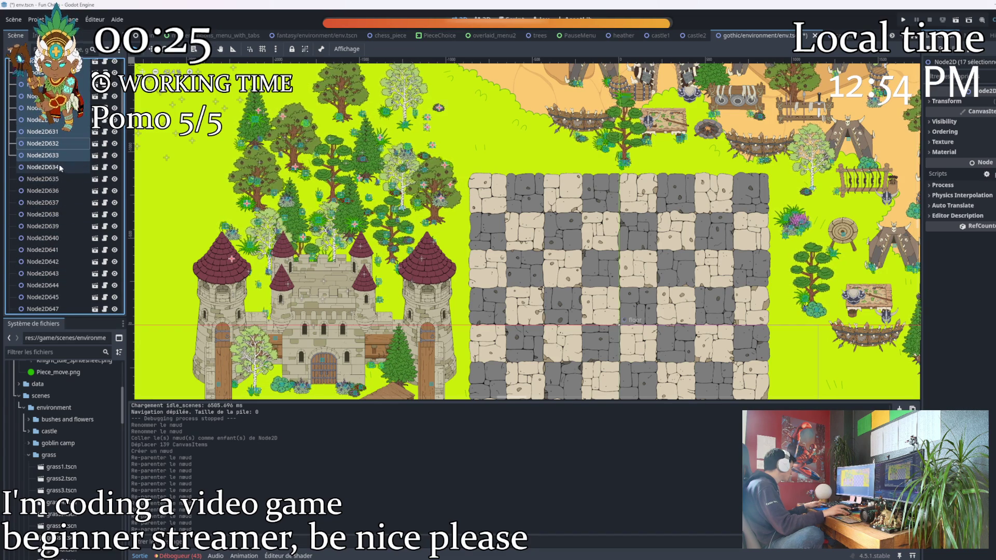
pyautogui.keyDown('shift'); pyautogui.click(58, 178); pyautogui.keyUp('shift')
pyautogui.keyDown('shift'); pyautogui.click(57, 202); pyautogui.keyUp('shift')
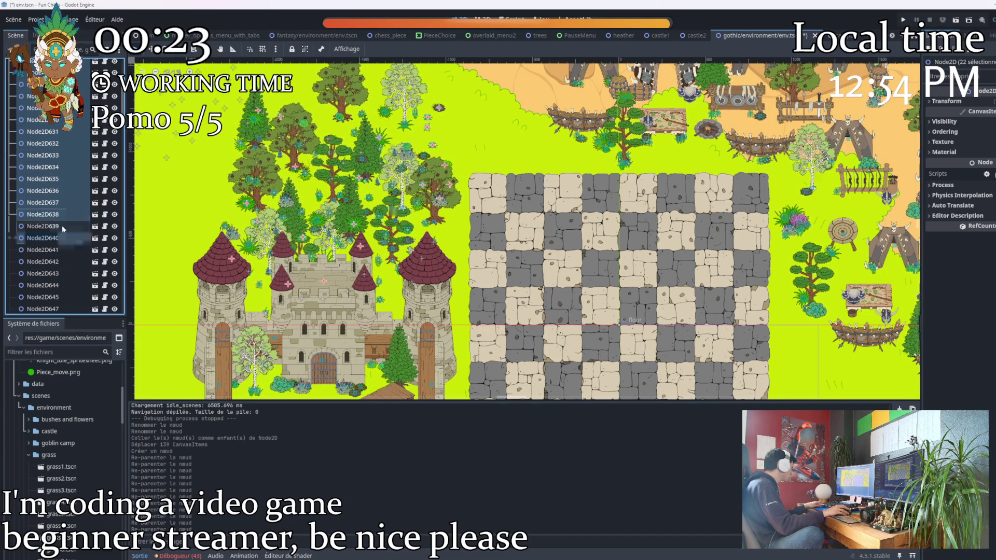
pyautogui.keyDown('shift'); pyautogui.click(59, 226); pyautogui.keyUp('shift')
pyautogui.keyDown('shift'); pyautogui.click(58, 237); pyautogui.keyUp('shift')
pyautogui.keyDown('shift'); pyautogui.click(59, 262); pyautogui.keyUp('shift')
pyautogui.keyDown('shift'); pyautogui.click(56, 285); pyautogui.keyUp('shift')
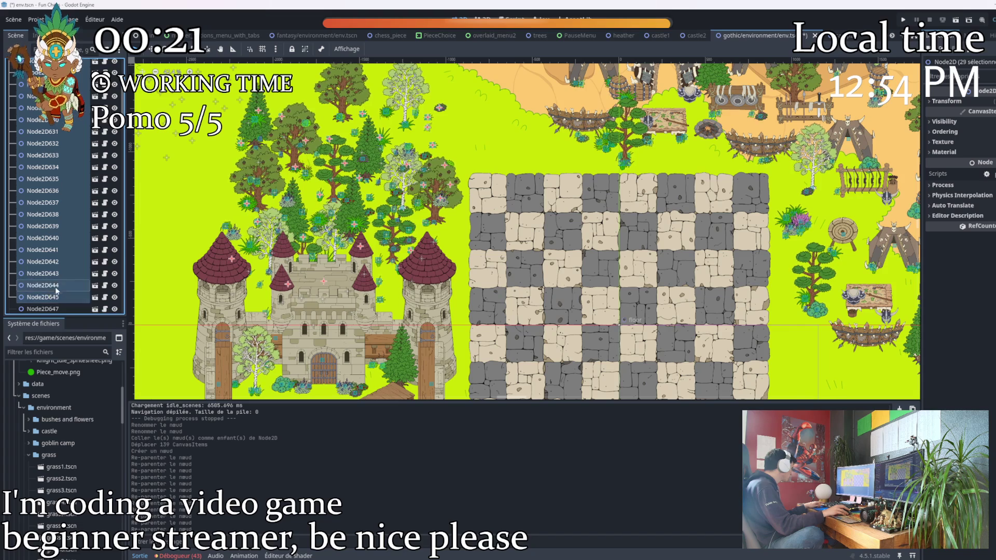
pyautogui.scroll(-3, 49, 307)
pyautogui.scroll(-3, 48, 307)
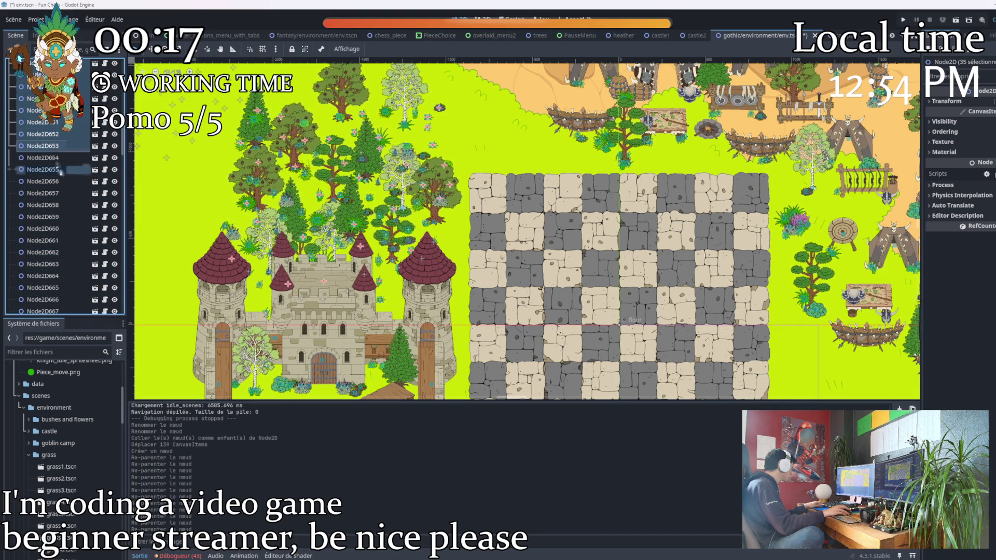
# Add Node2D660, 674, 682–683 and 687–688, then move the whole selection into the Node2D group
pyautogui.keyDown('shift'); pyautogui.click(56, 229); pyautogui.keyUp('shift')
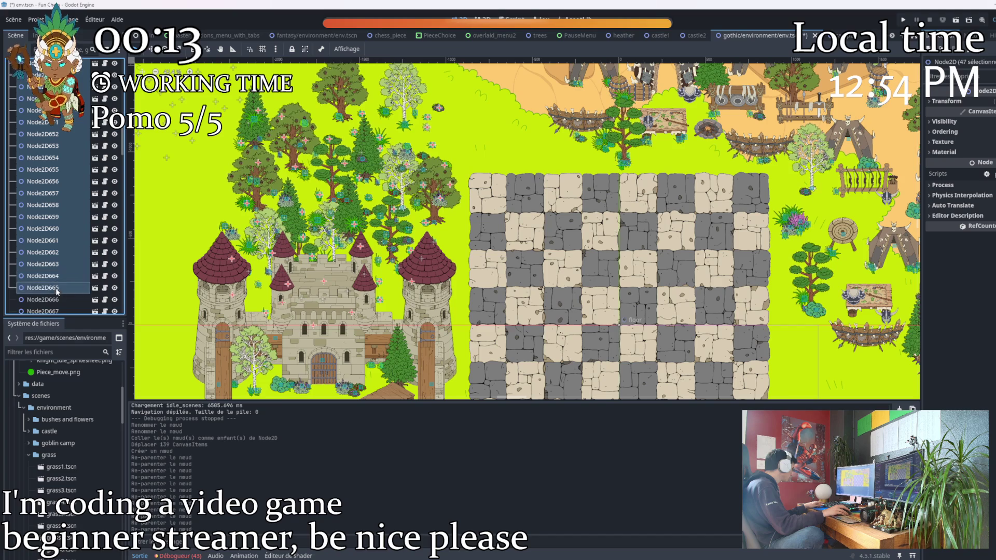
pyautogui.keyDown('shift'); pyautogui.click(59, 312); pyautogui.keyUp('shift')
pyautogui.scroll(-2, 56, 296)
pyautogui.scroll(-3, 53, 203)
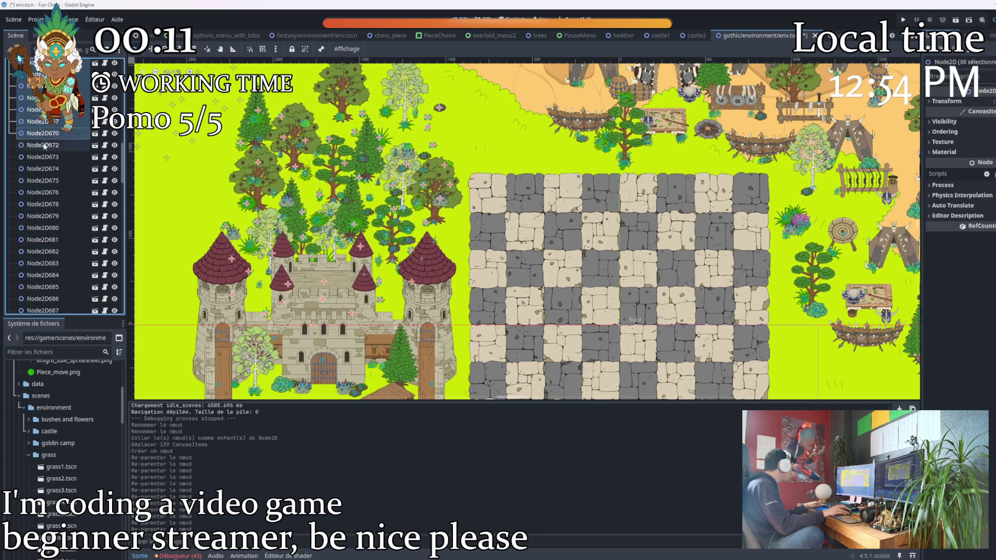
pyautogui.keyDown('shift'); pyautogui.click(55, 169); pyautogui.keyUp('shift')
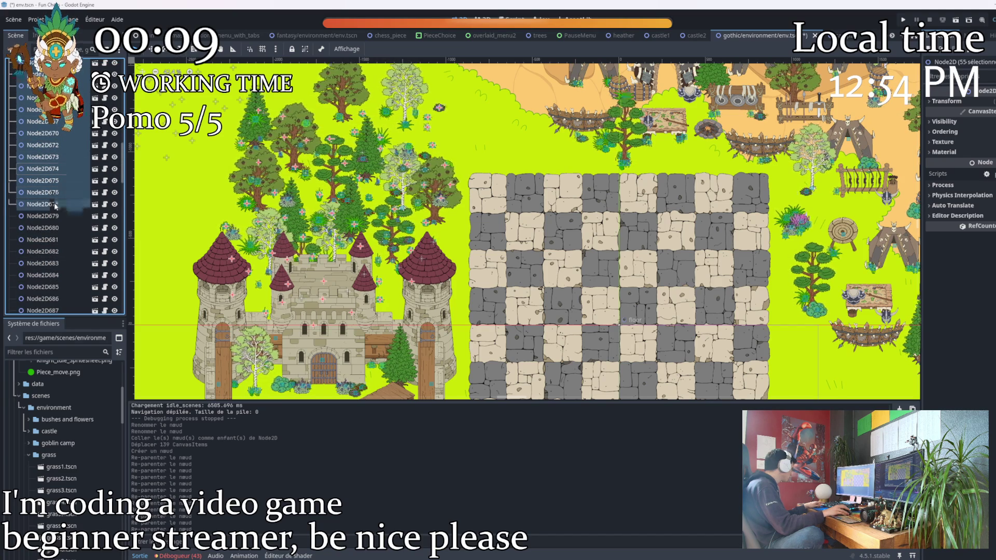
pyautogui.keyDown('shift'); pyautogui.click(56, 252); pyautogui.keyUp('shift')
pyautogui.keyDown('shift'); pyautogui.click(55, 264); pyautogui.keyUp('shift')
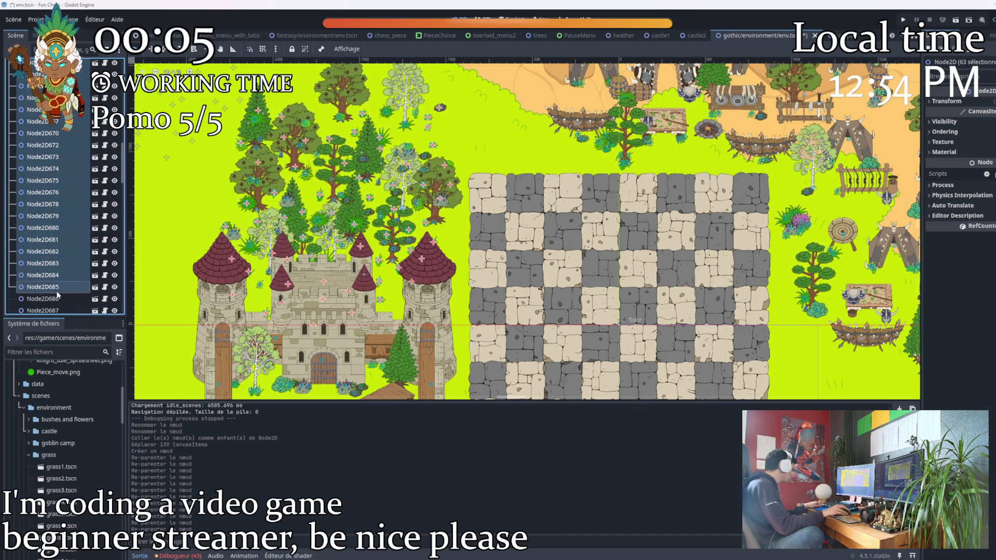
pyautogui.keyDown('shift'); pyautogui.click(56, 312); pyautogui.keyUp('shift')
pyautogui.scroll(-3, 60, 257)
pyautogui.scroll(-2, 65, 213)
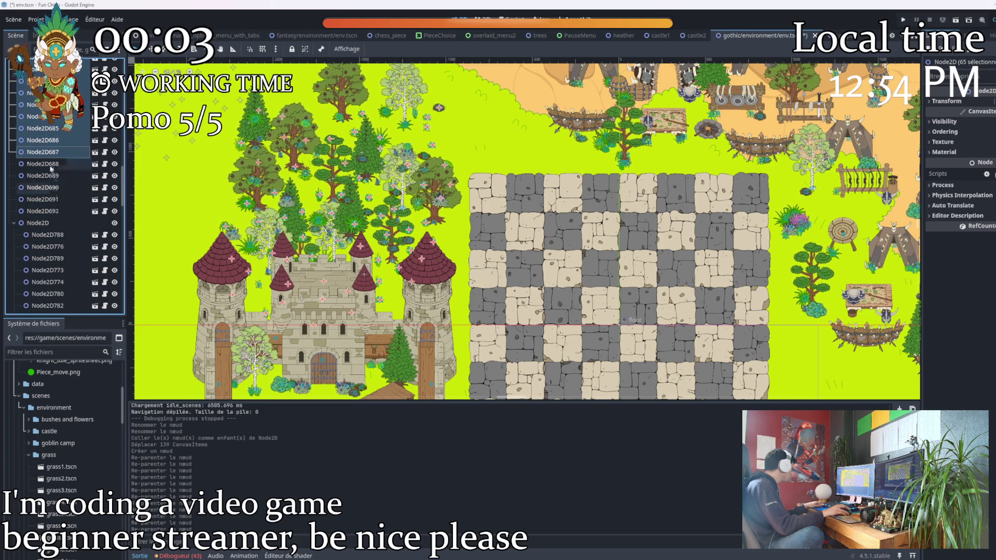
pyautogui.keyDown('shift'); pyautogui.click(53, 163); pyautogui.keyUp('shift')
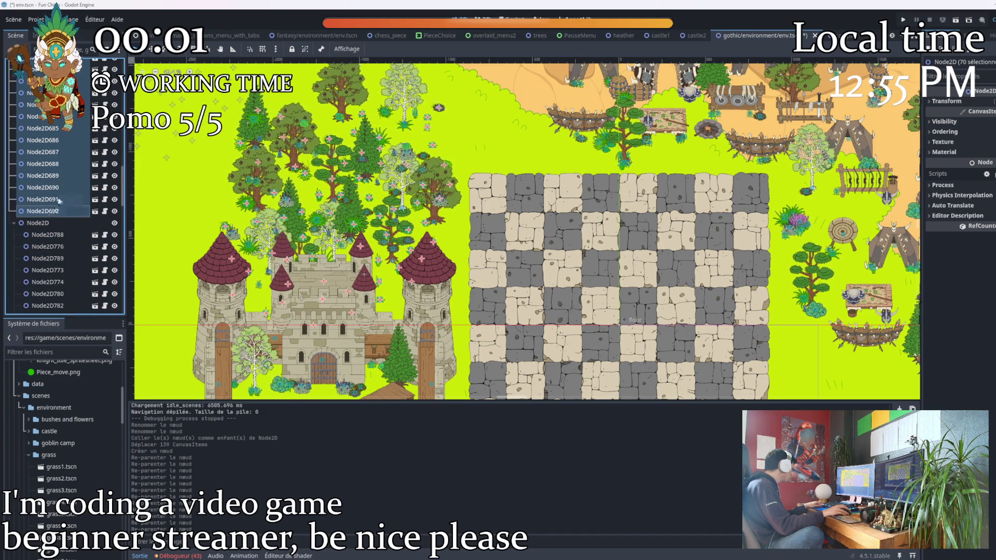
pyautogui.moveTo(59, 200); pyautogui.dragTo(43, 223)
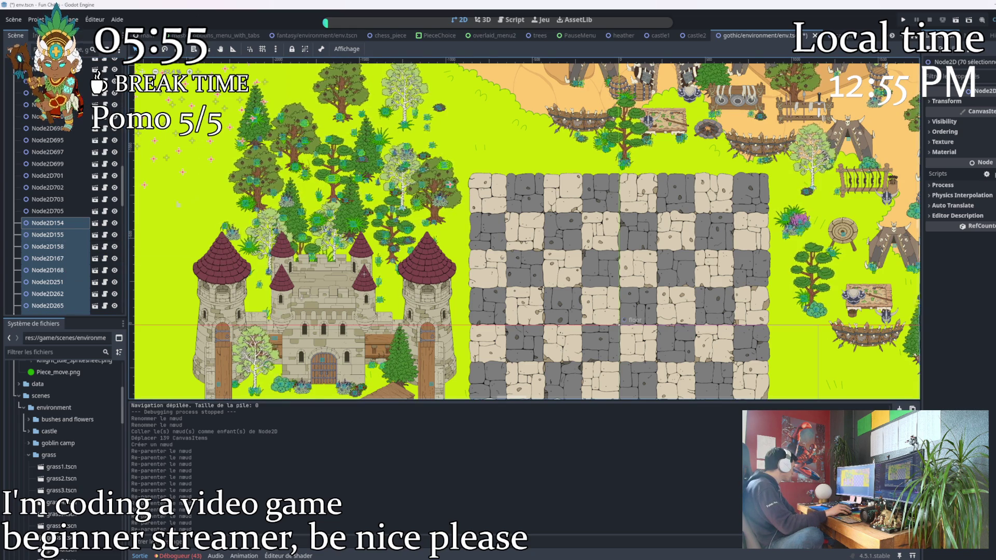
pyautogui.scroll(-5, 162, 165)
# Reposition the Node2D691 decoration on the map and select Node2D644
pyautogui.click(162, 164)
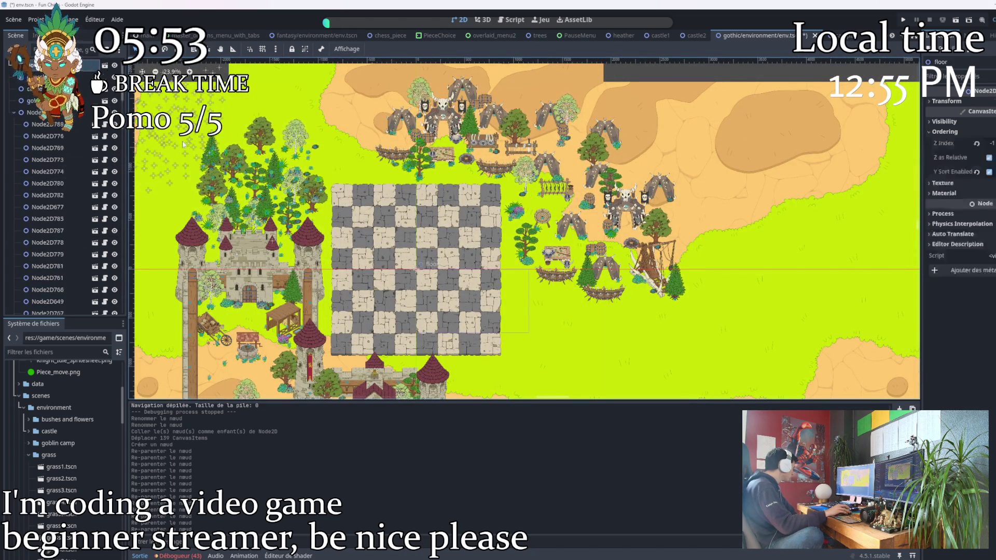
pyautogui.scroll(-2, 214, 124)
pyautogui.press('Escape')
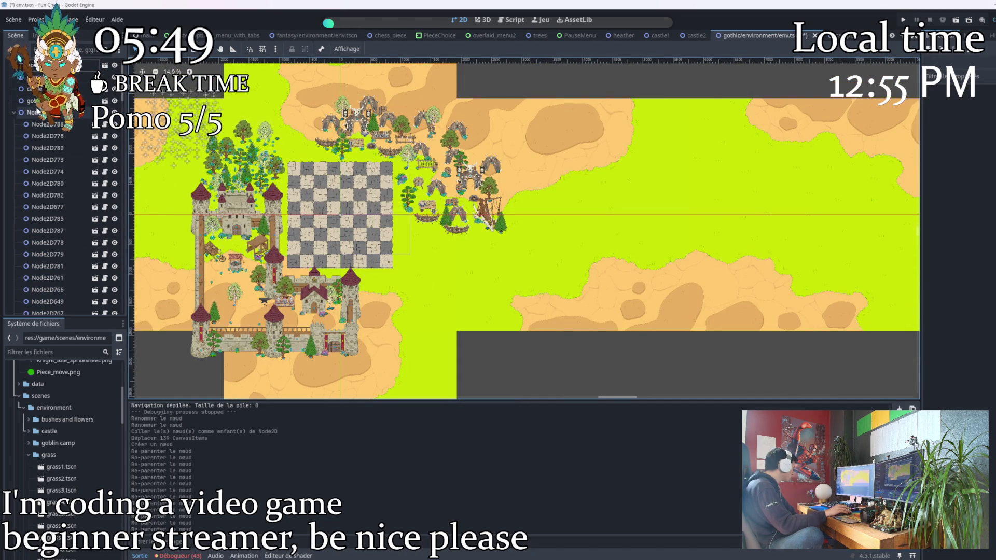
pyautogui.moveTo(263, 132); pyautogui.dragTo(229, 149)
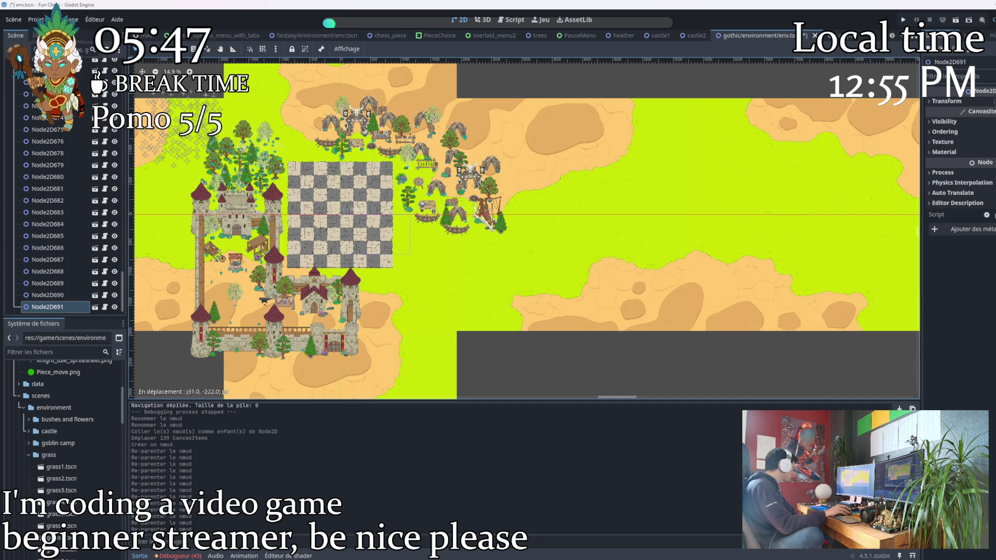
pyautogui.click(228, 148)
pyautogui.scroll(3, 228, 144)
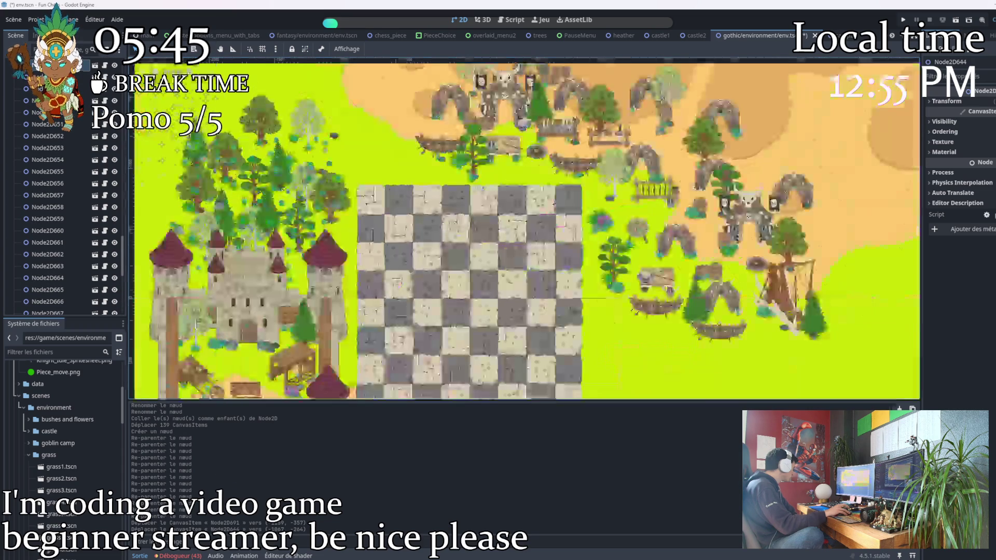
pyautogui.scroll(2, 194, 148)
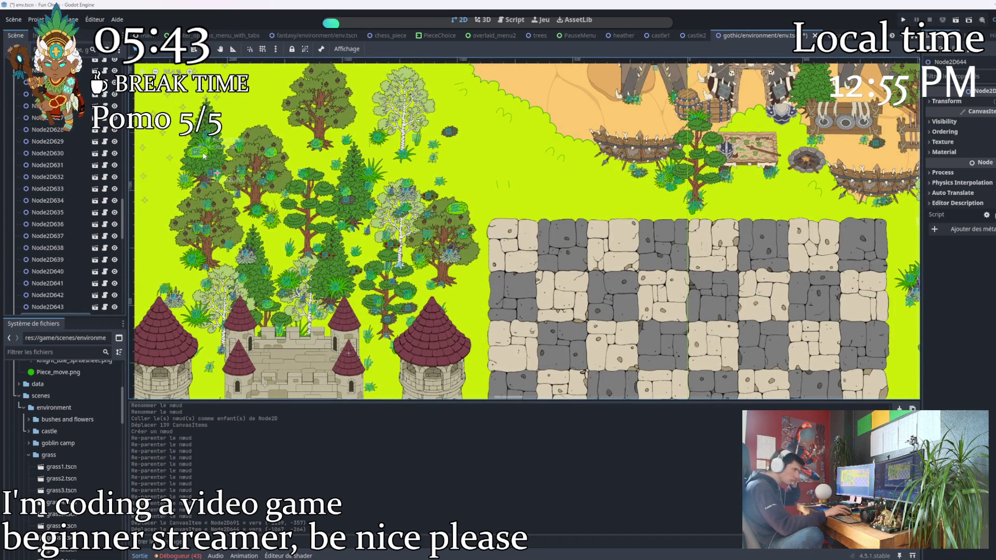
pyautogui.scroll(-4, 513, 194)
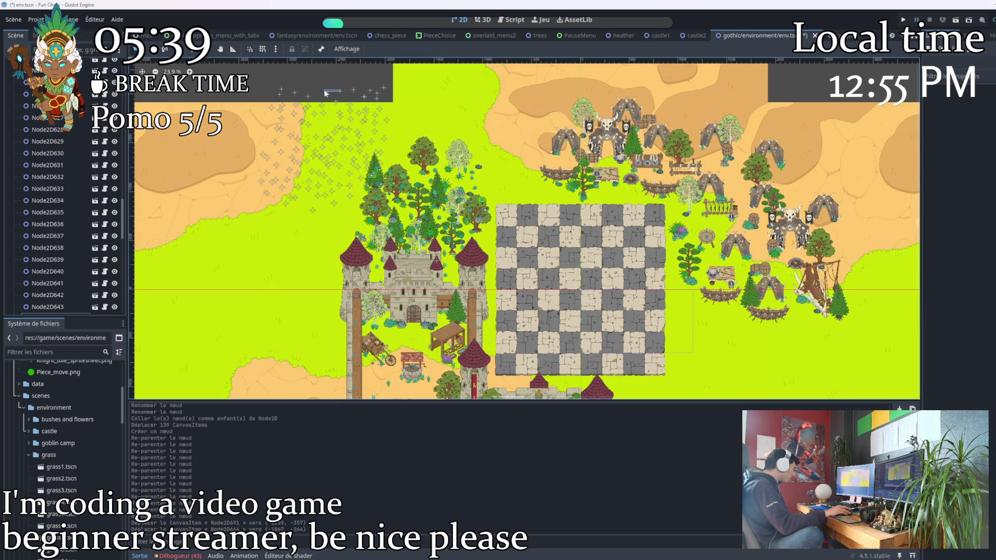
# Box-select the decorations over the grass area and save env.tscn
pyautogui.moveTo(292, 79); pyautogui.dragTo(356, 181)
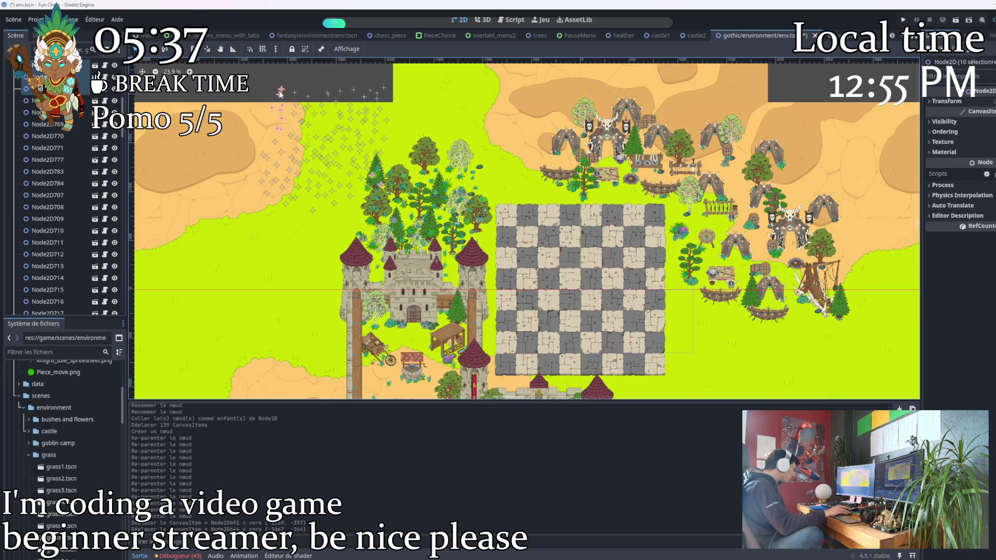
pyautogui.moveTo(278, 95); pyautogui.dragTo(379, 182)
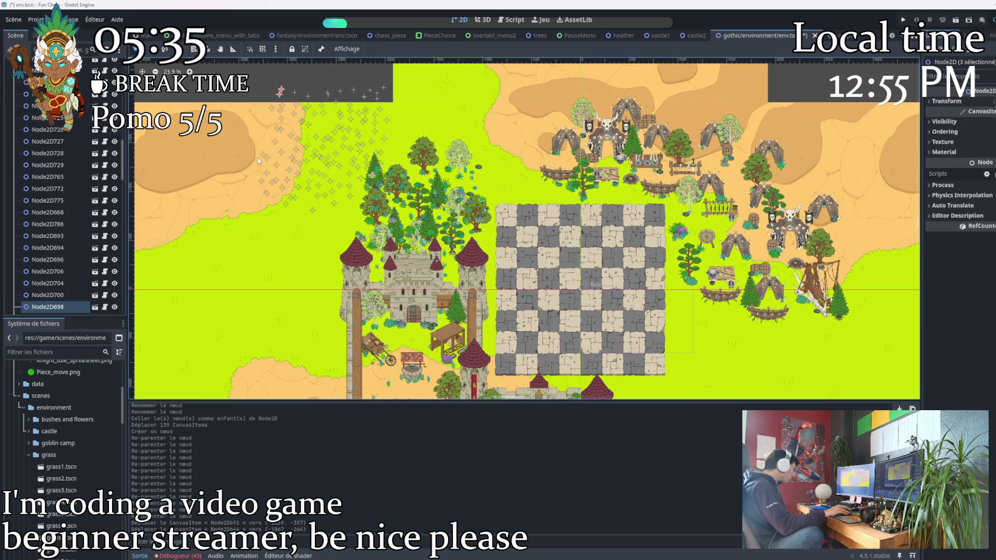
pyautogui.doubleClick(50, 307)
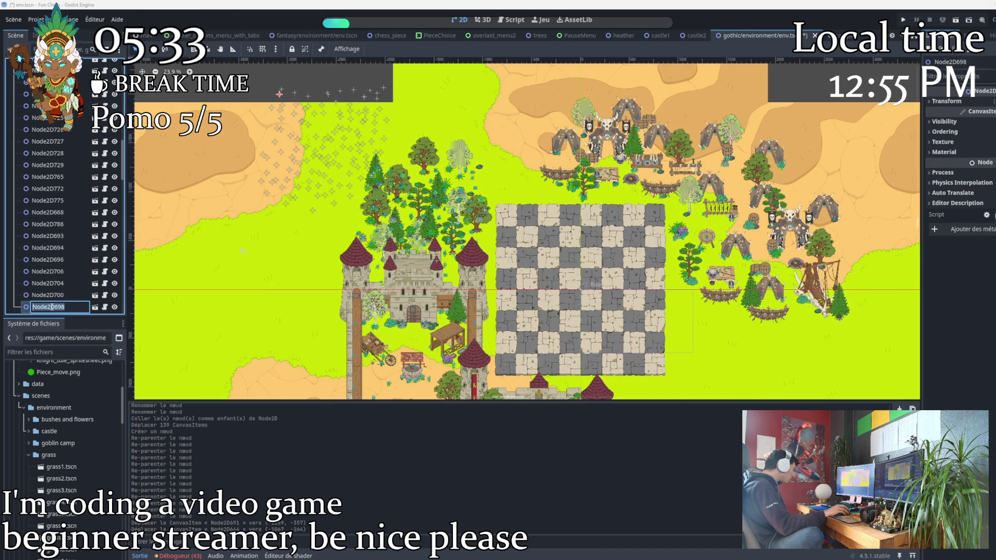
pyautogui.scroll(5, 374, 199)
pyautogui.scroll(-4, 374, 199)
pyautogui.scroll(-1, 374, 198)
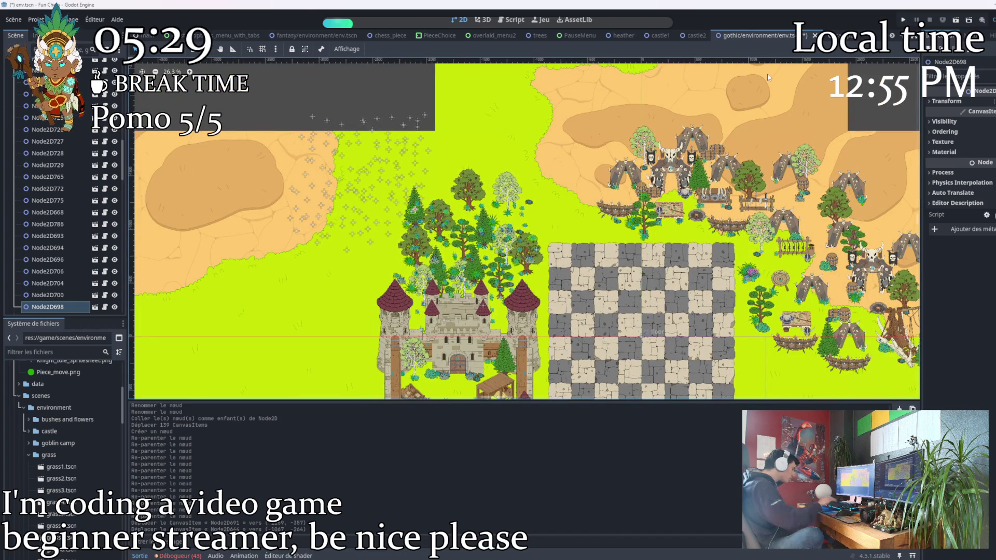
pyautogui.hotkey('ctrl', 's')
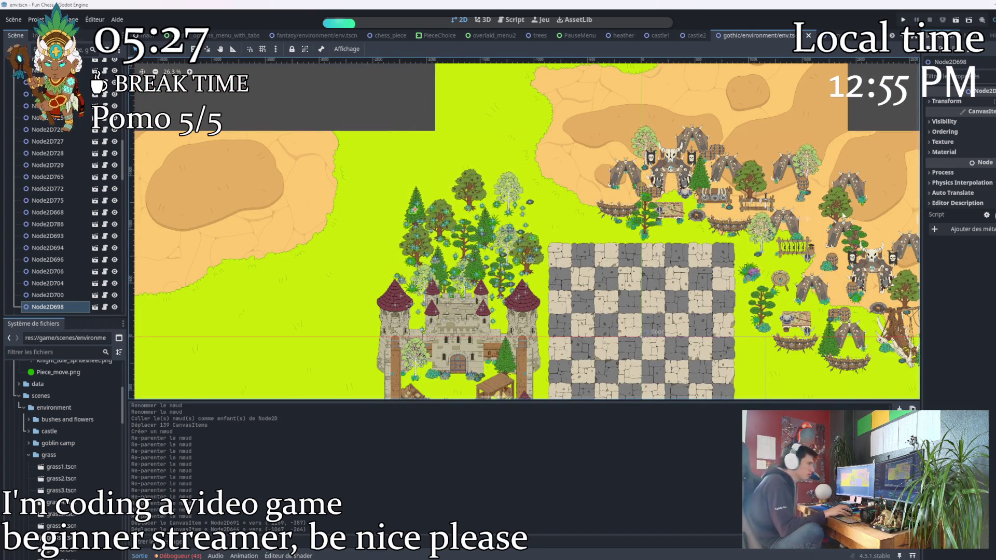
pyautogui.scroll(-5, 636, 232)
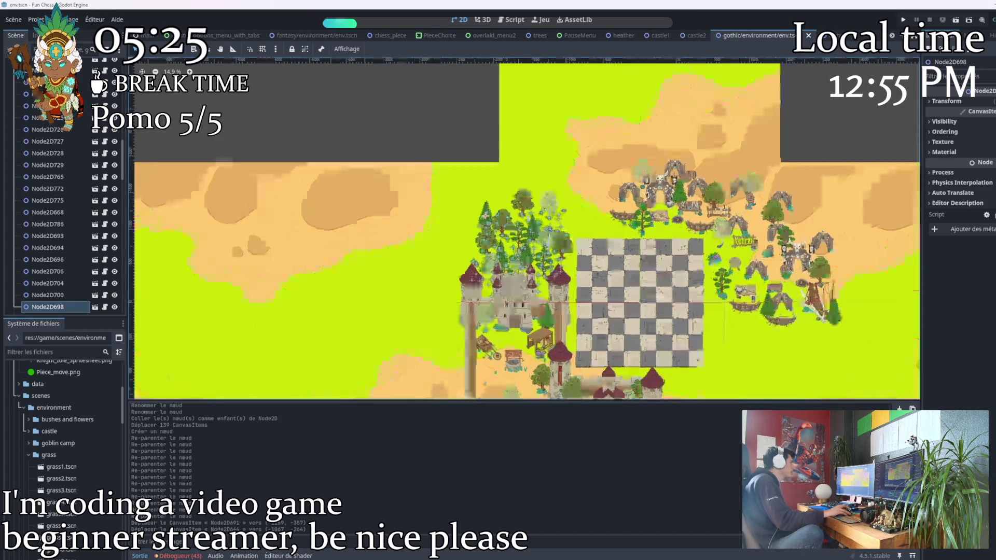
pyautogui.scroll(3, 441, 131)
pyautogui.scroll(3, 562, 129)
pyautogui.scroll(-2, 533, 198)
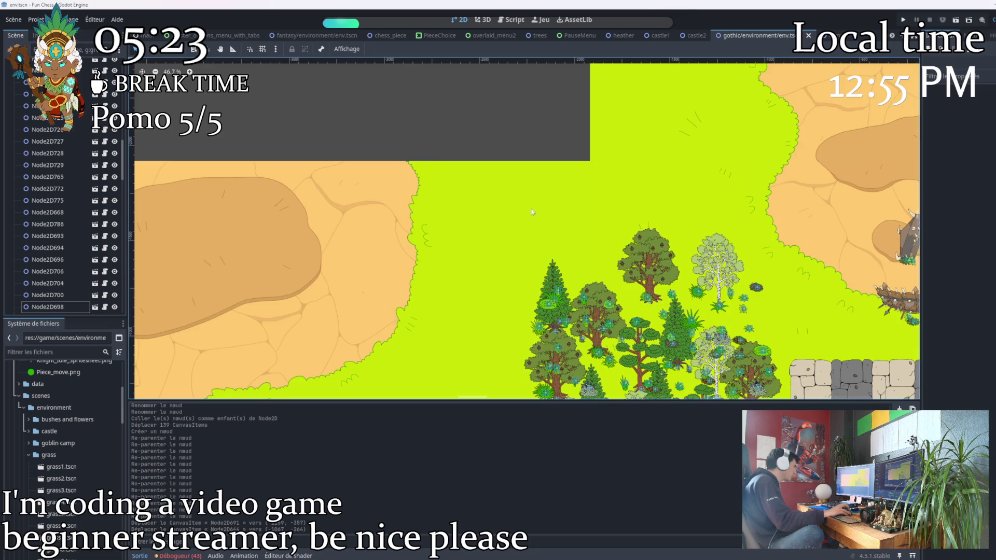
pyautogui.scroll(1, 550, 212)
pyautogui.scroll(-2, 550, 212)
pyautogui.scroll(2, 550, 212)
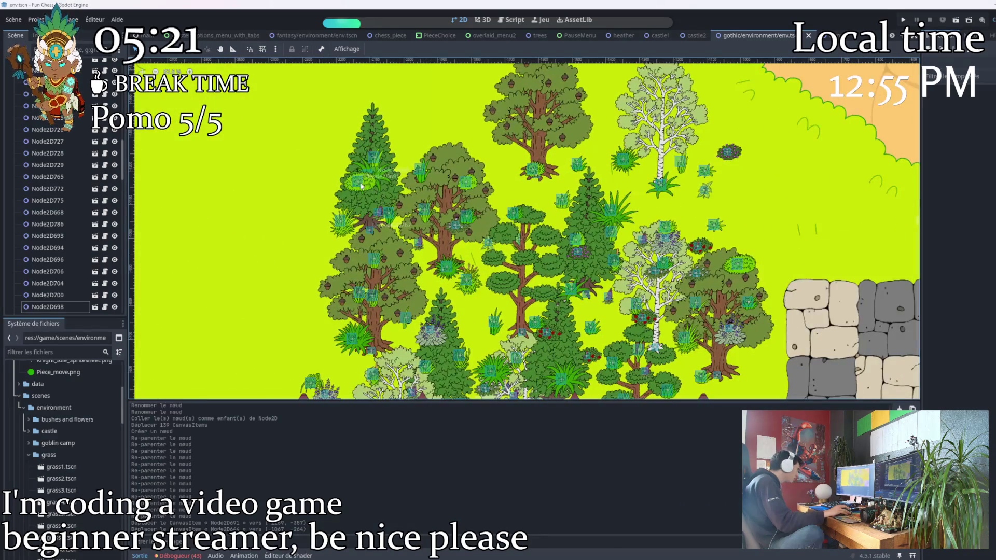
pyautogui.scroll(5, 47, 226)
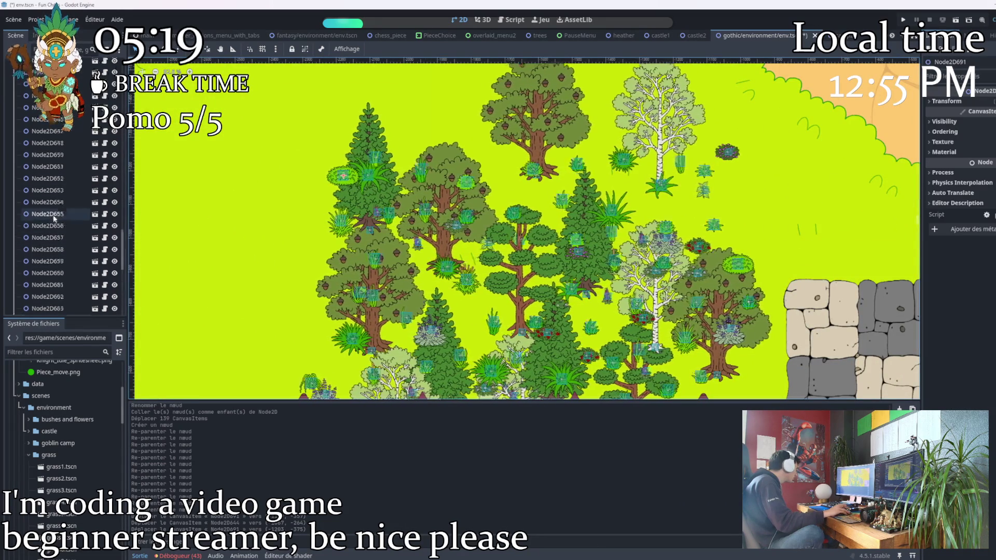
pyautogui.scroll(5, 32, 208)
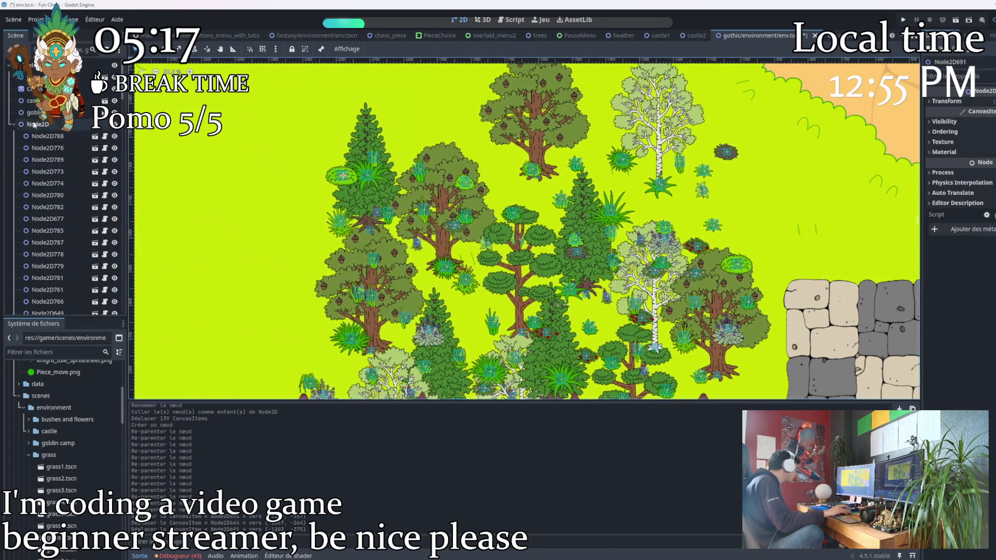
# Enable Y Sort under Ordering for the Node2D environment group
pyautogui.rightClick(38, 123)
pyautogui.press('Escape')
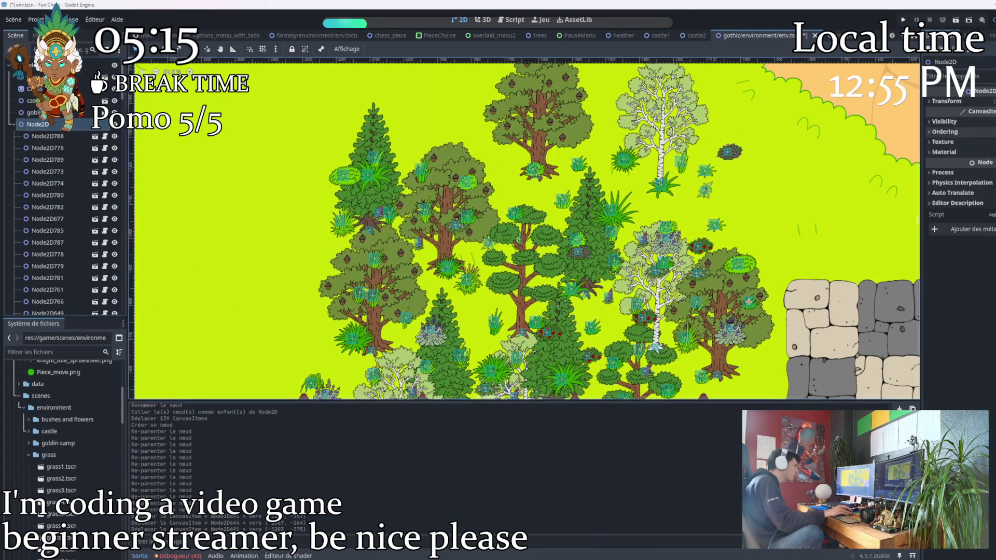
pyautogui.click(964, 134)
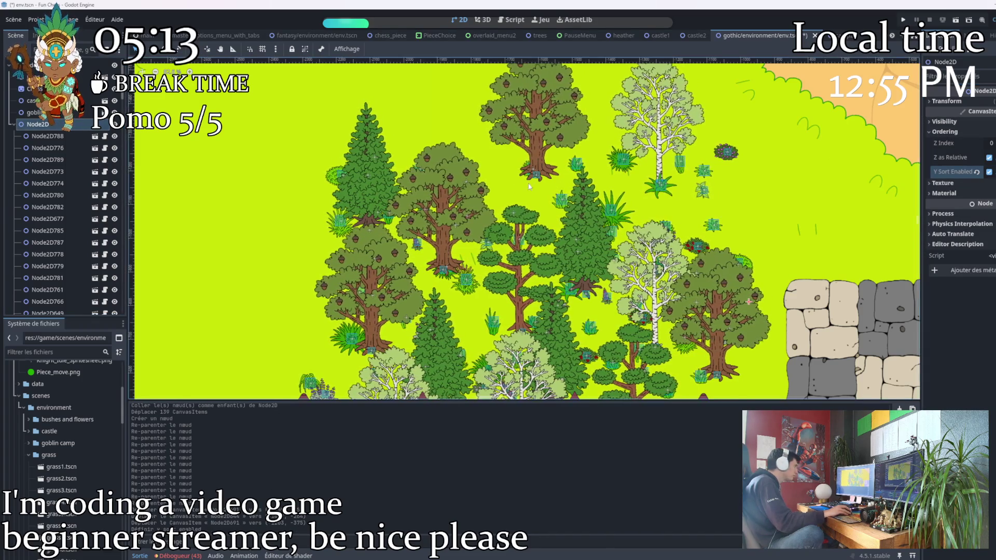
pyautogui.click(989, 172)
pyautogui.scroll(2, 527, 229)
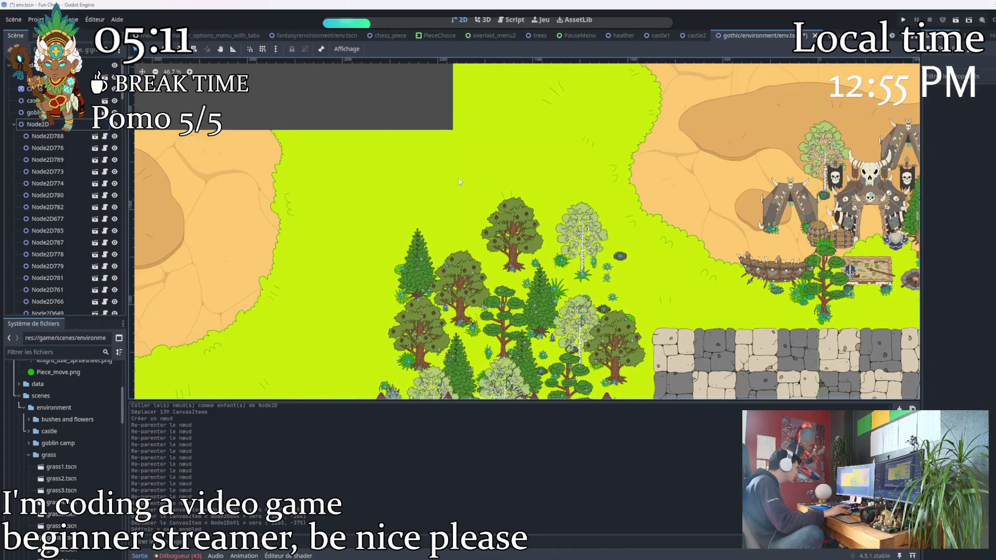
pyautogui.scroll(3, 573, 294)
# Reposition Node2D694, Node2D630 and Node2D779 among the trees, then run the project
pyautogui.moveTo(574, 295); pyautogui.dragTo(516, 231)
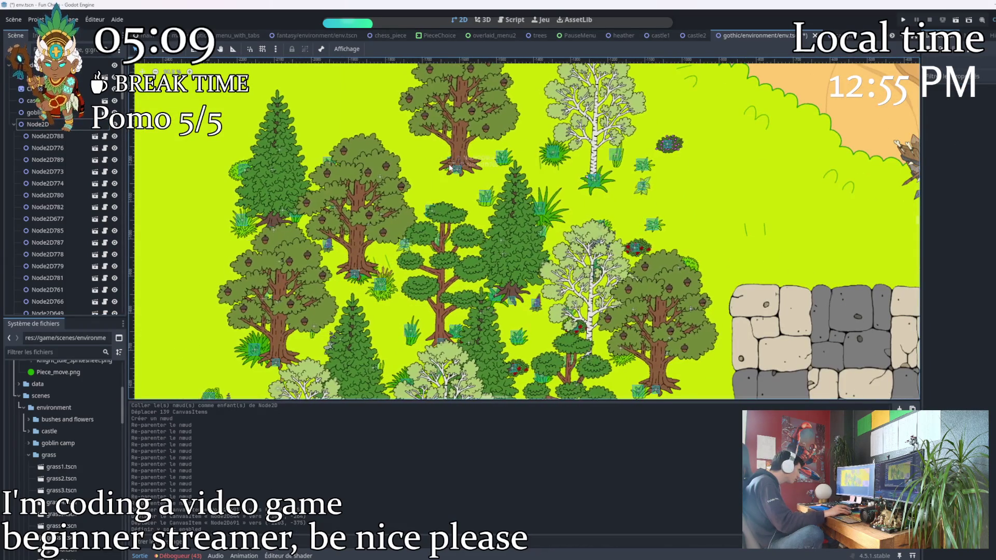
pyautogui.click(495, 293)
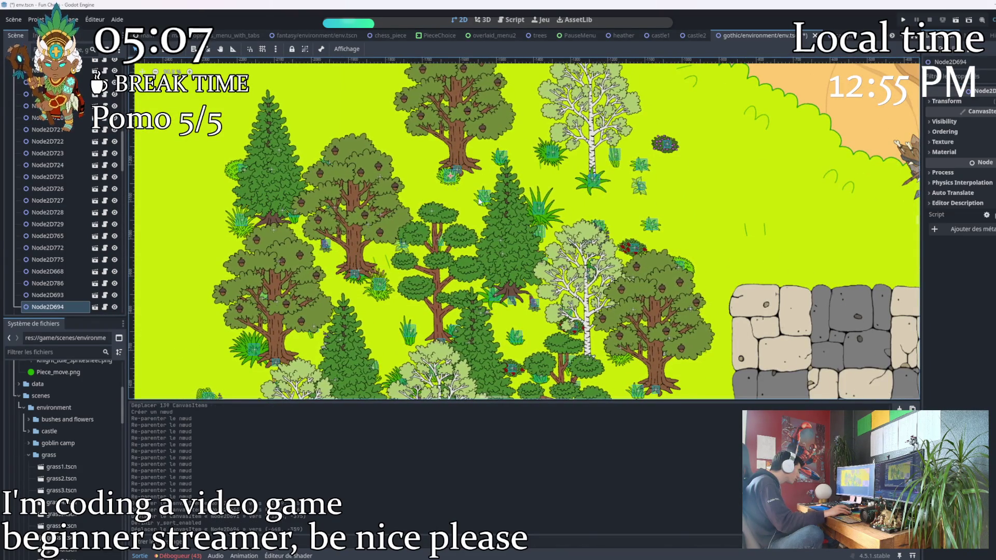
pyautogui.moveTo(493, 290); pyautogui.dragTo(472, 246)
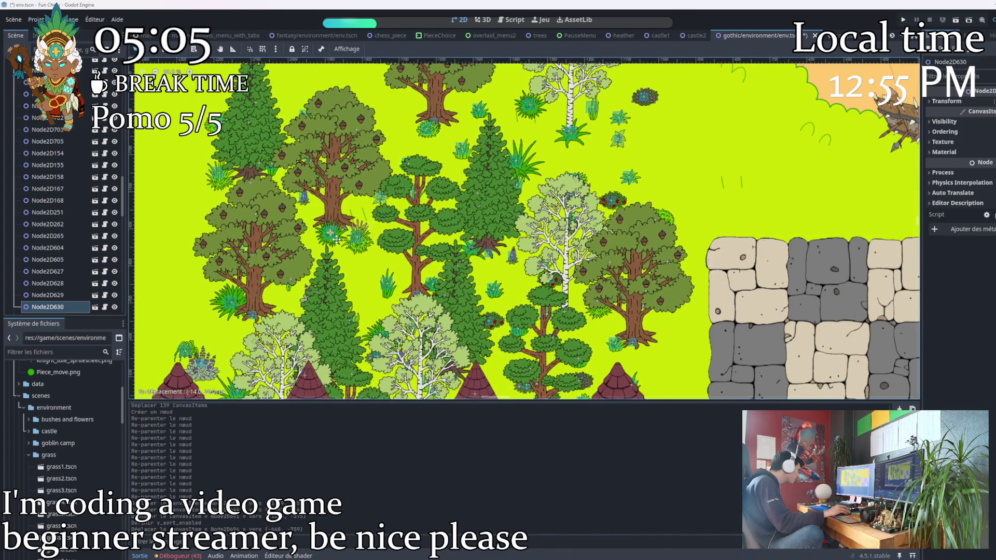
pyautogui.moveTo(405, 155); pyautogui.dragTo(333, 242)
pyautogui.moveTo(512, 254); pyautogui.dragTo(563, 282)
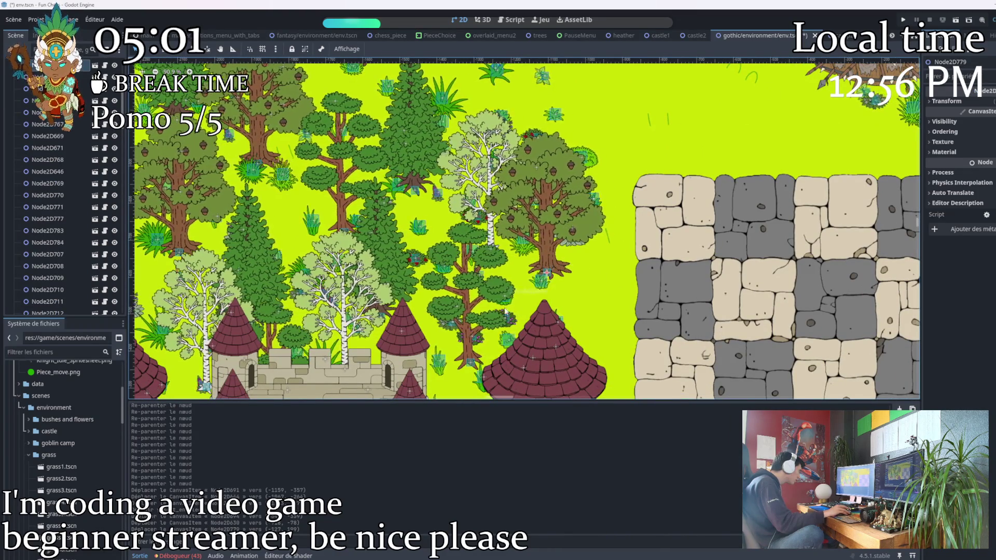
pyautogui.scroll(-2, 504, 265)
pyautogui.moveTo(503, 261); pyautogui.dragTo(593, 212)
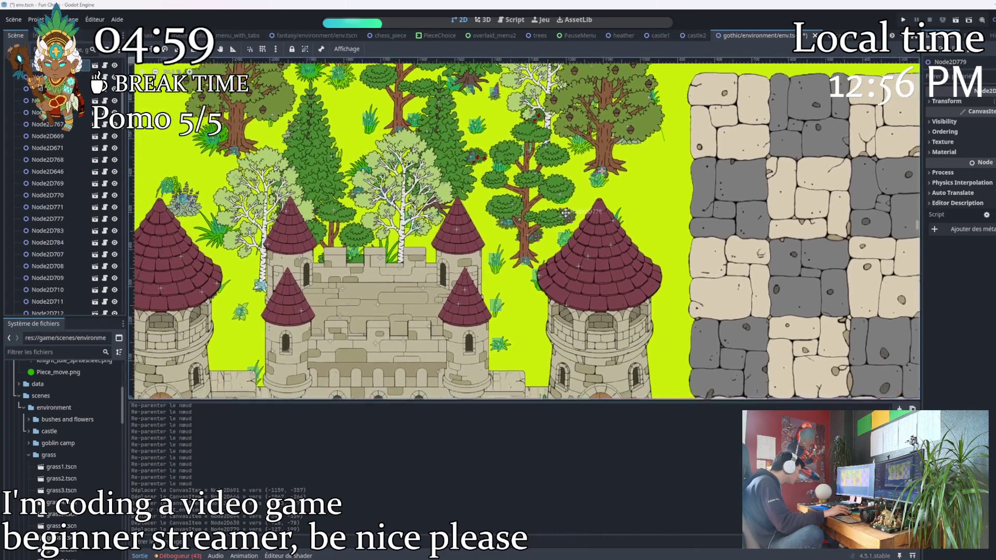
pyautogui.scroll(-1, 592, 208)
pyautogui.scroll(-1, 592, 209)
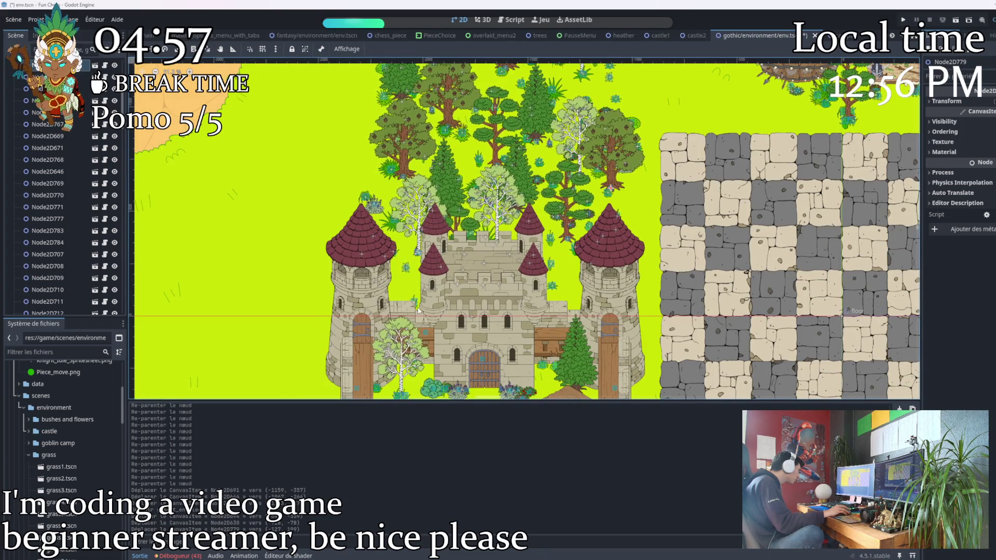
pyautogui.click(905, 19)
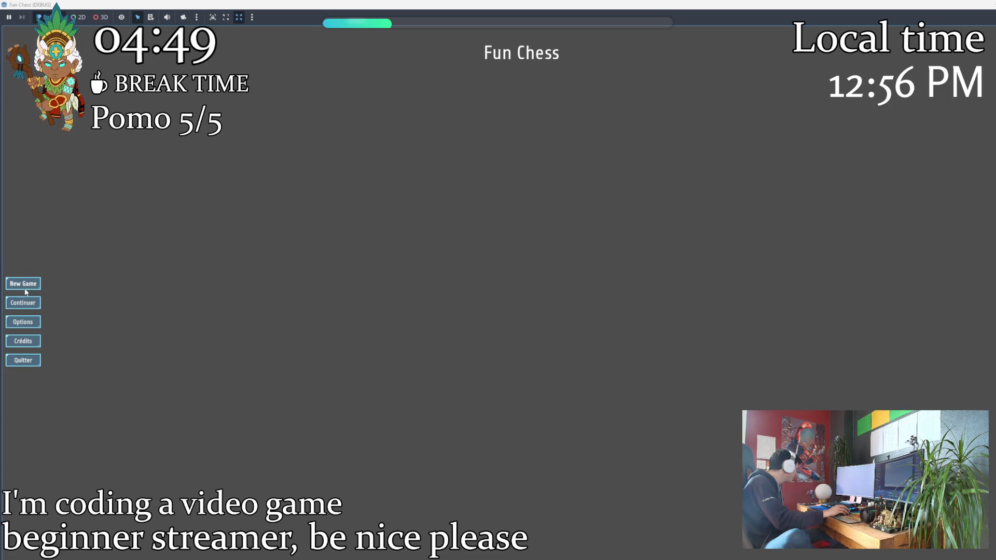
# Start a new game and reach the Environment choices under Options > Customization
pyautogui.click(28, 286)
pyautogui.click(484, 230)
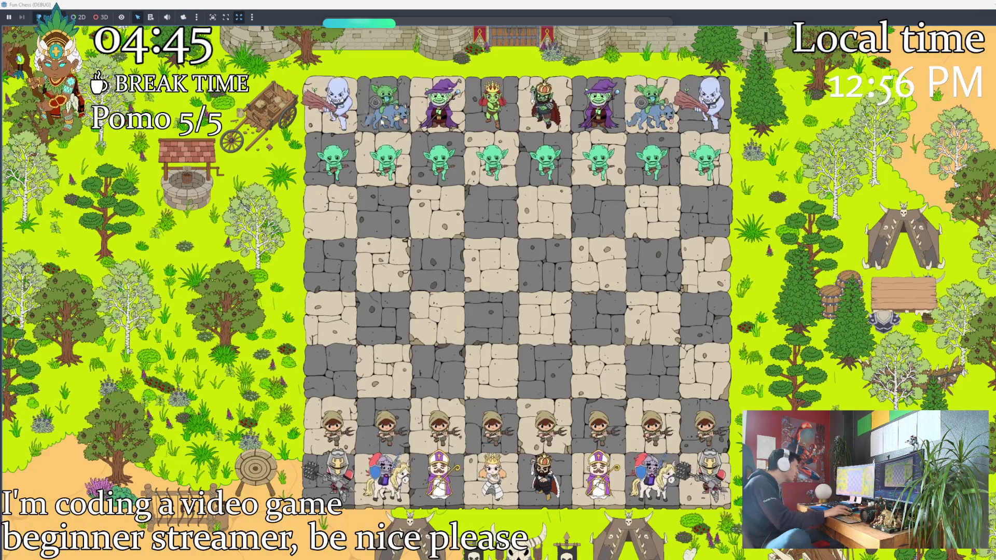
pyautogui.press('Escape')
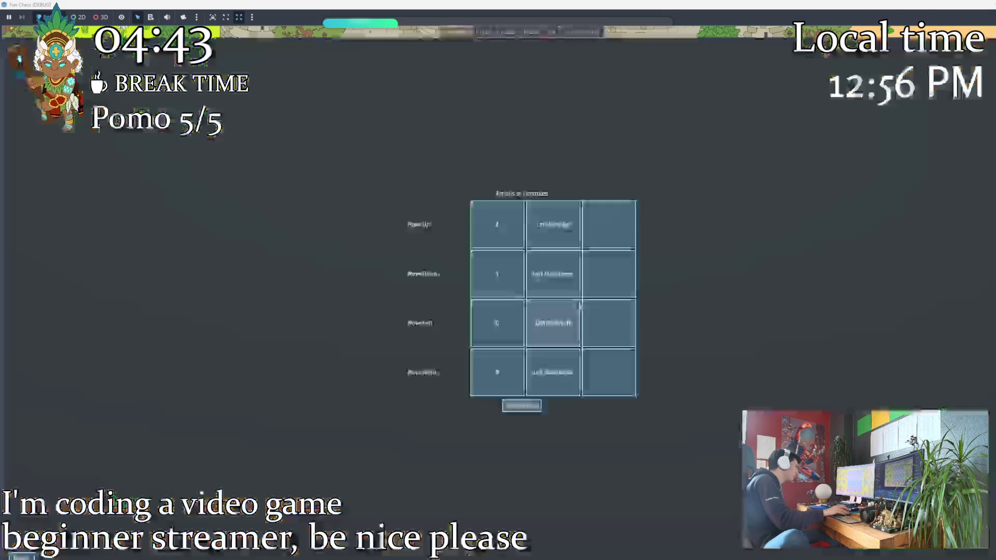
pyautogui.click(581, 32)
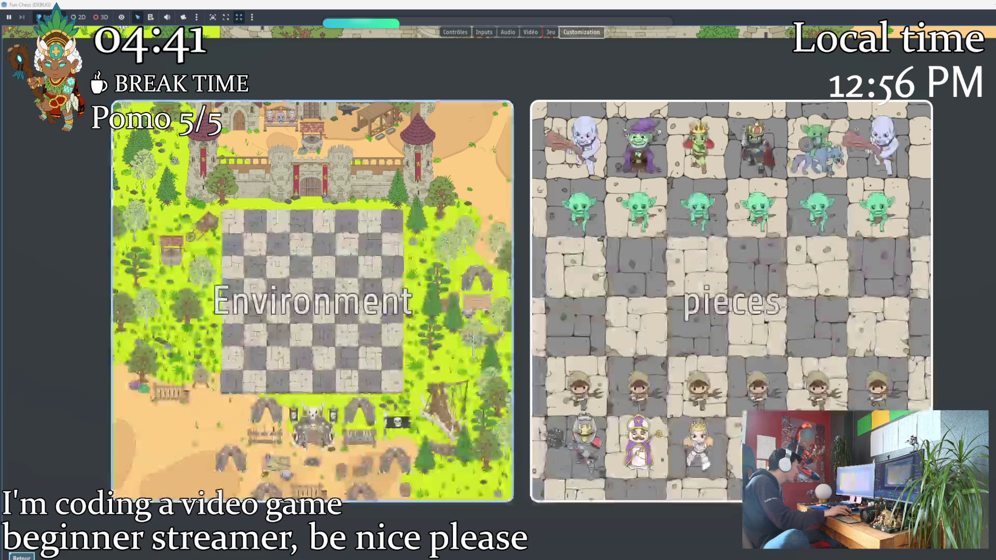
pyautogui.click(483, 327)
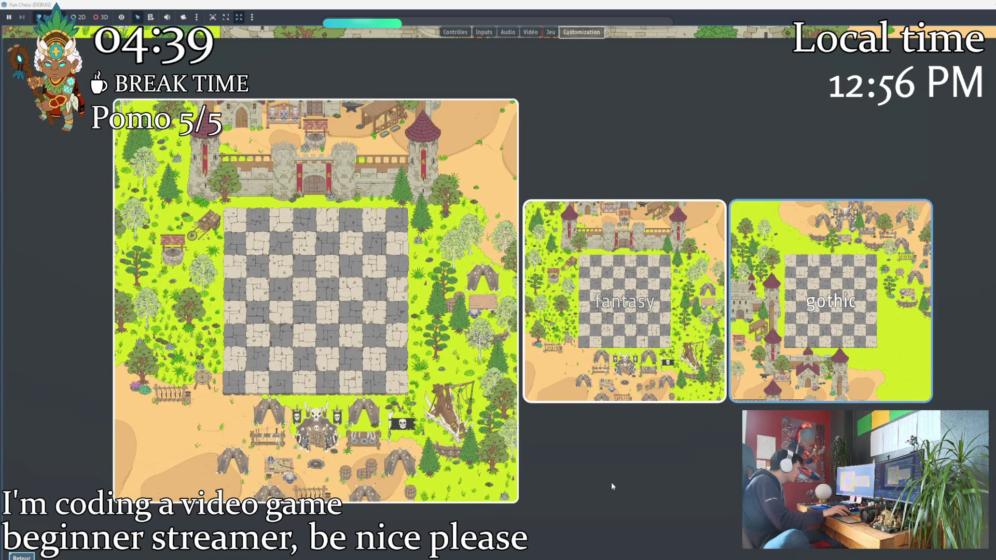
# Pick the gothic environment and escape back to the paused board
pyautogui.press('Escape')
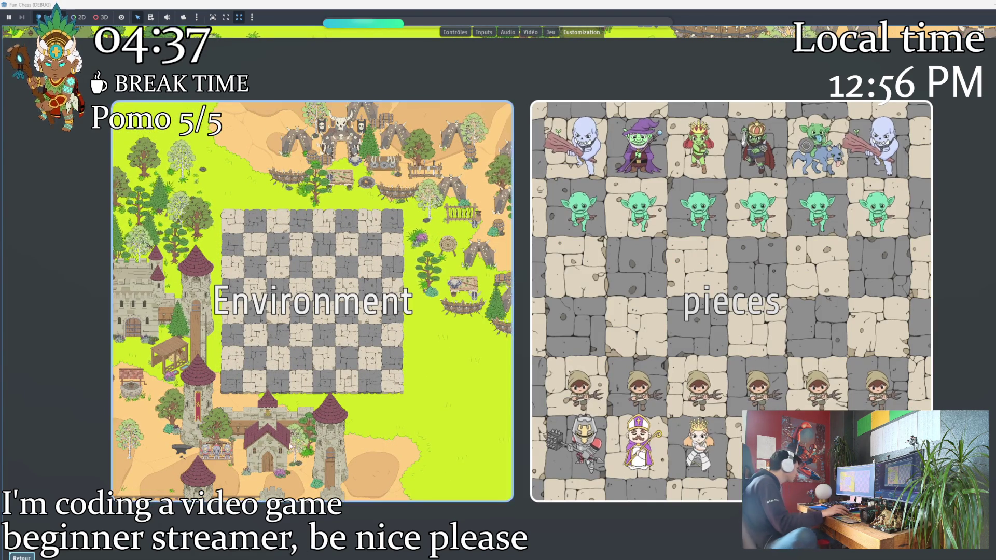
pyautogui.press('Escape')
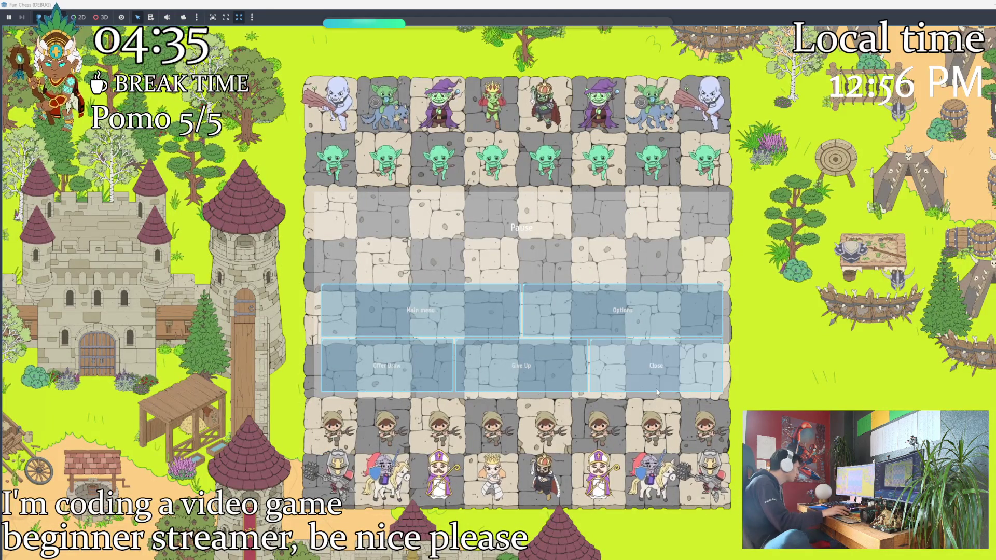
pyautogui.press('Escape')
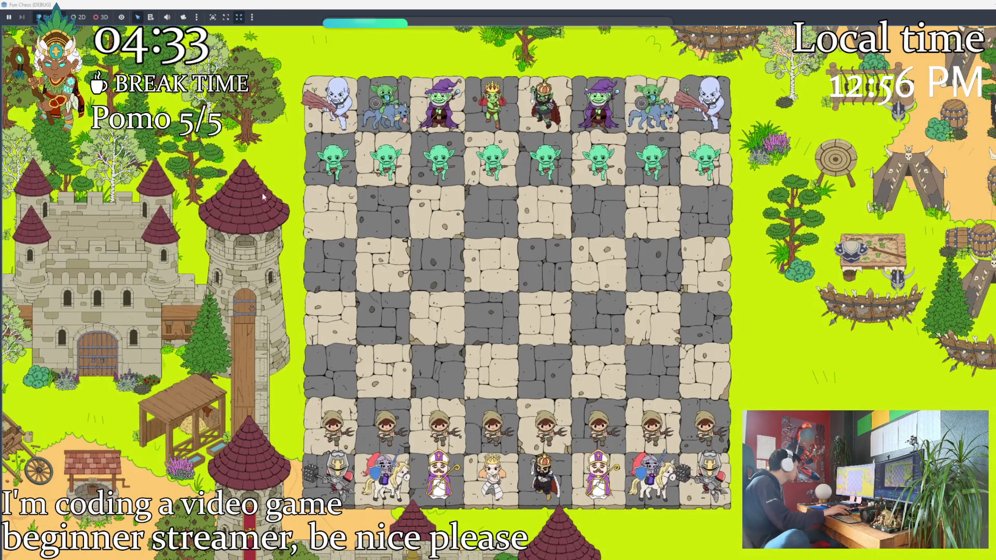
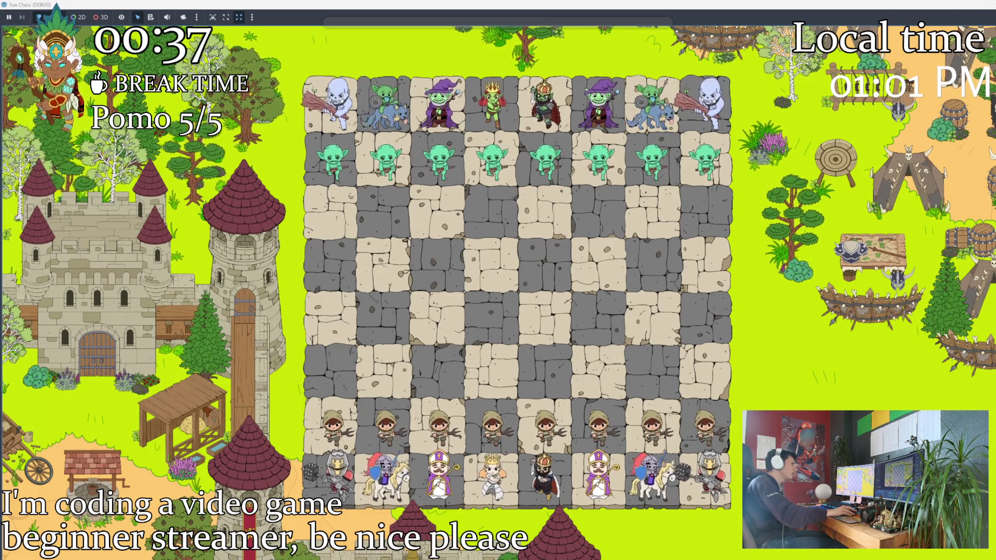
# Stop the running chess game with F8 and return to the editor
pyautogui.press('F8')
pyautogui.scroll(-3, 438, 218)
pyautogui.scroll(-3, 448, 265)
pyautogui.scroll(-3, 455, 306)
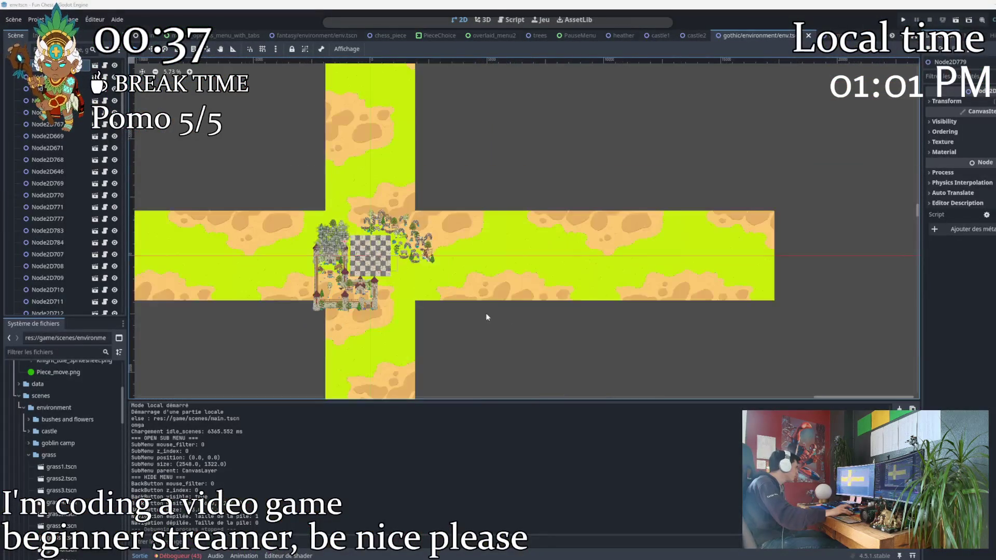
pyautogui.scroll(2, 225, 313)
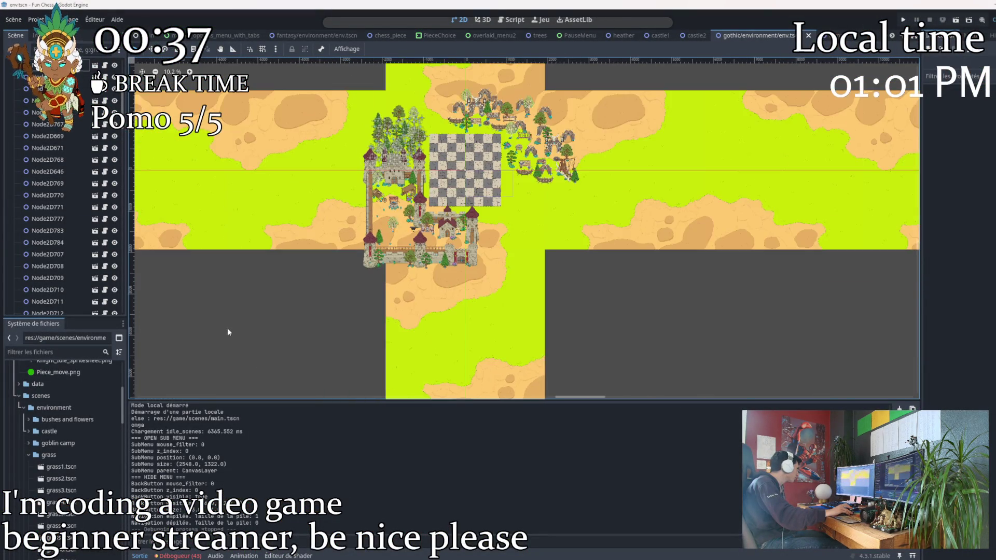
pyautogui.scroll(1, 231, 339)
pyautogui.scroll(3, 283, 313)
pyautogui.scroll(2, 167, 258)
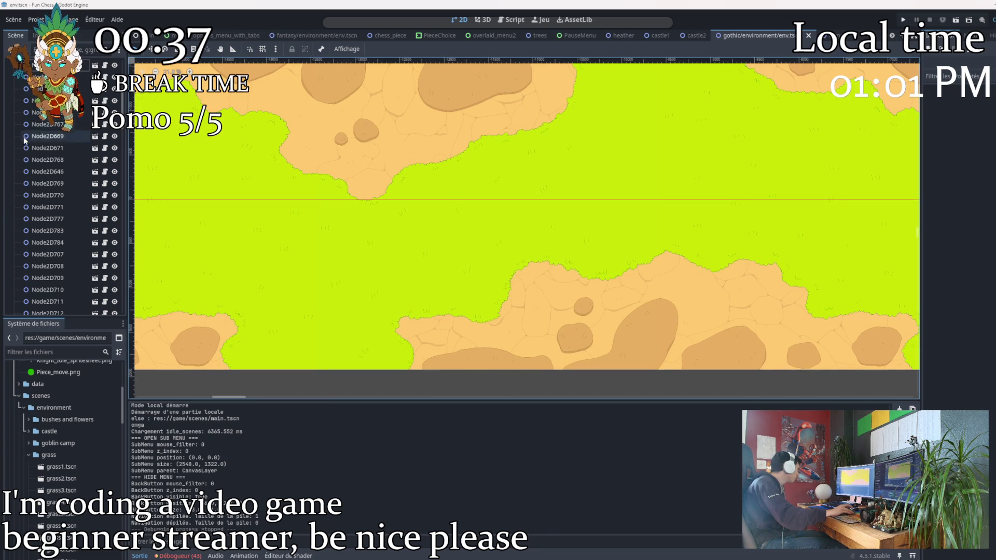
pyautogui.scroll(5, 55, 266)
# Create a Label under Node2D, widen its box and move it onto the grass left of the castle
pyautogui.click(38, 124)
pyautogui.hotkey('ctrl', 'a')
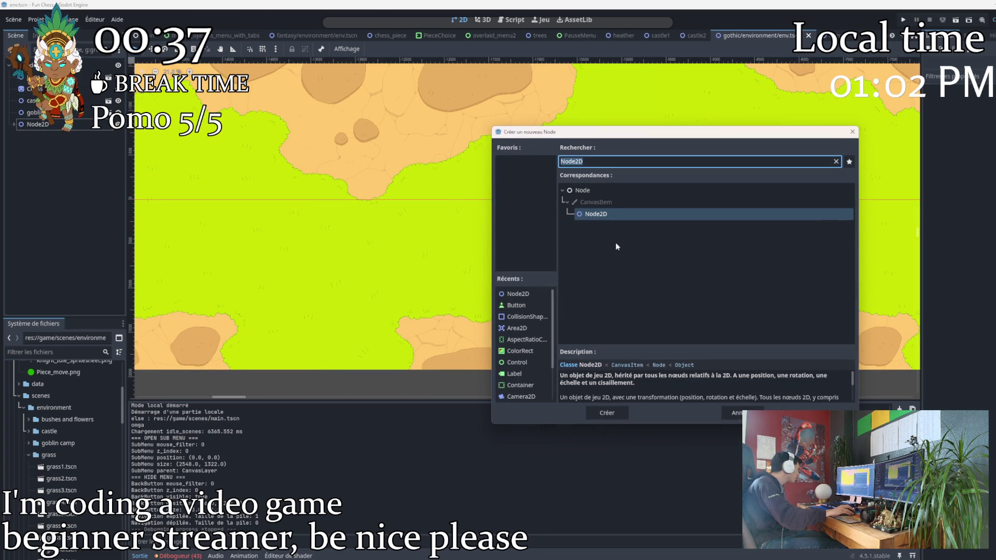
pyautogui.write('lab')
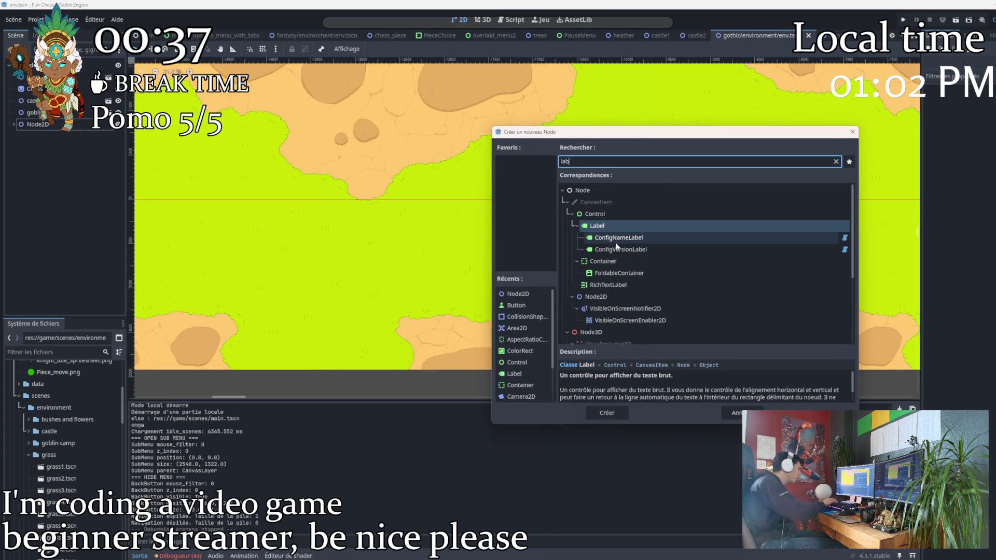
pyautogui.click(607, 413)
pyautogui.scroll(-5, 459, 214)
pyautogui.scroll(2, 587, 303)
pyautogui.scroll(3, 622, 264)
pyautogui.scroll(2, 671, 218)
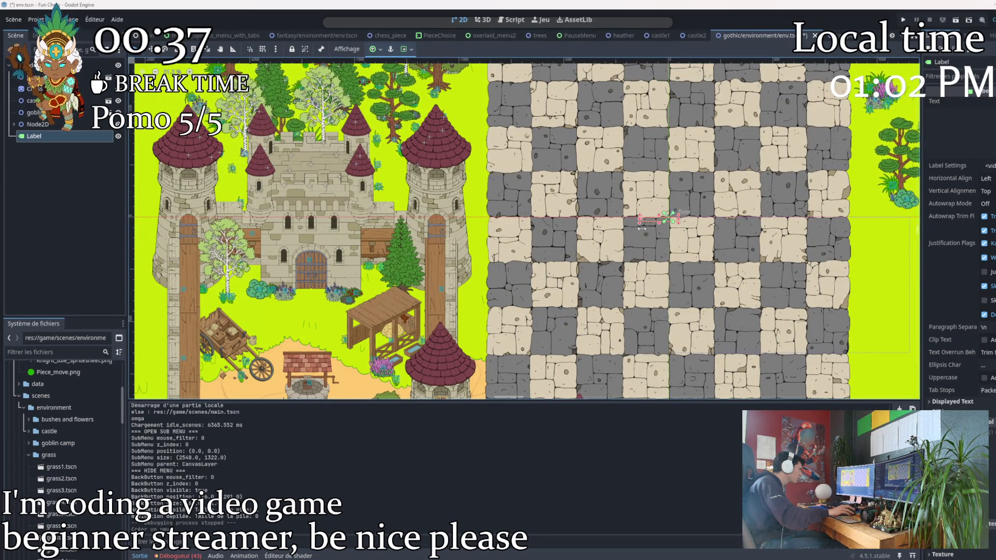
pyautogui.moveTo(638, 222); pyautogui.dragTo(624, 222)
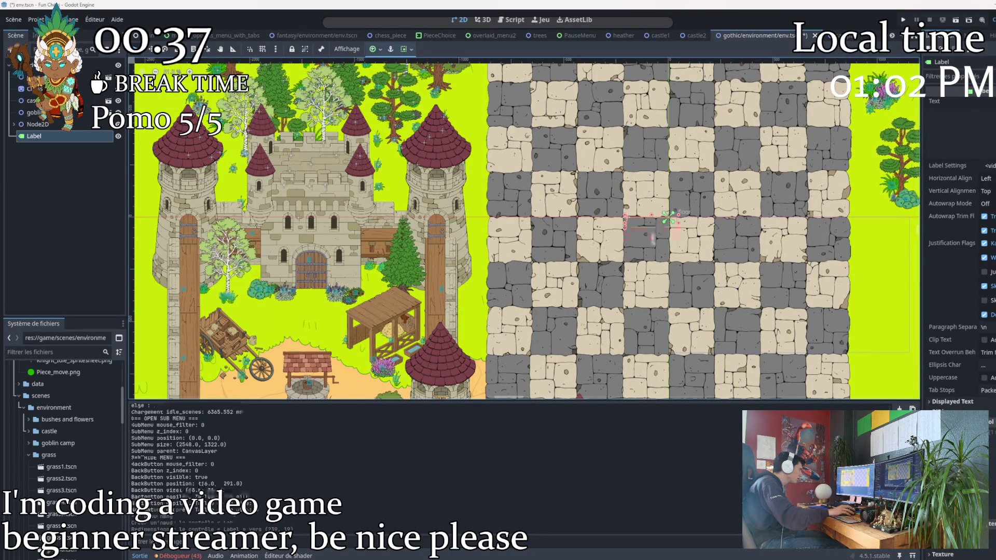
pyautogui.scroll(-3, 665, 220)
pyautogui.scroll(-2, 483, 221)
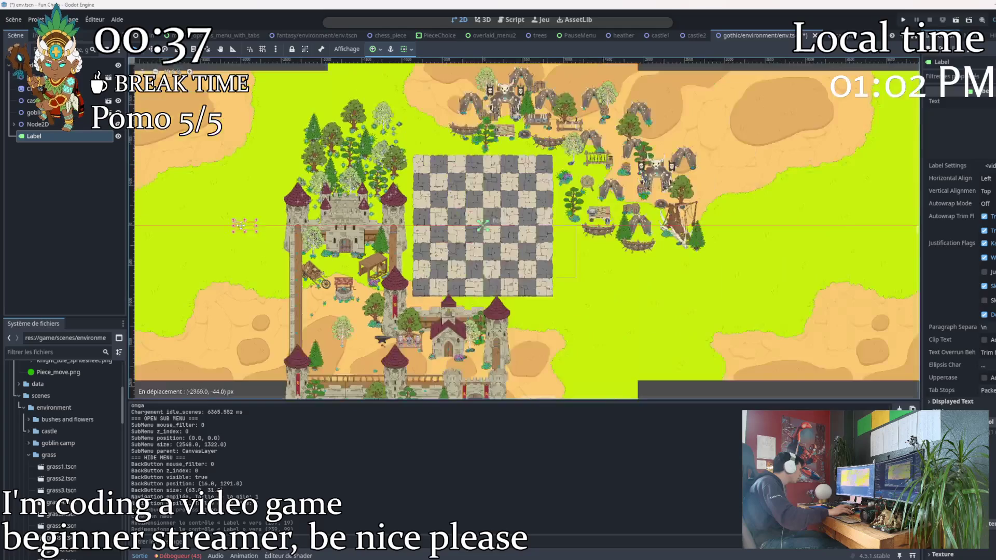
pyautogui.moveTo(483, 224)
pyautogui.mouseDown()
pyautogui.moveTo(411, 253)
pyautogui.moveTo(474, 251)
pyautogui.mouseUp()
pyautogui.scroll(2, 506, 258)
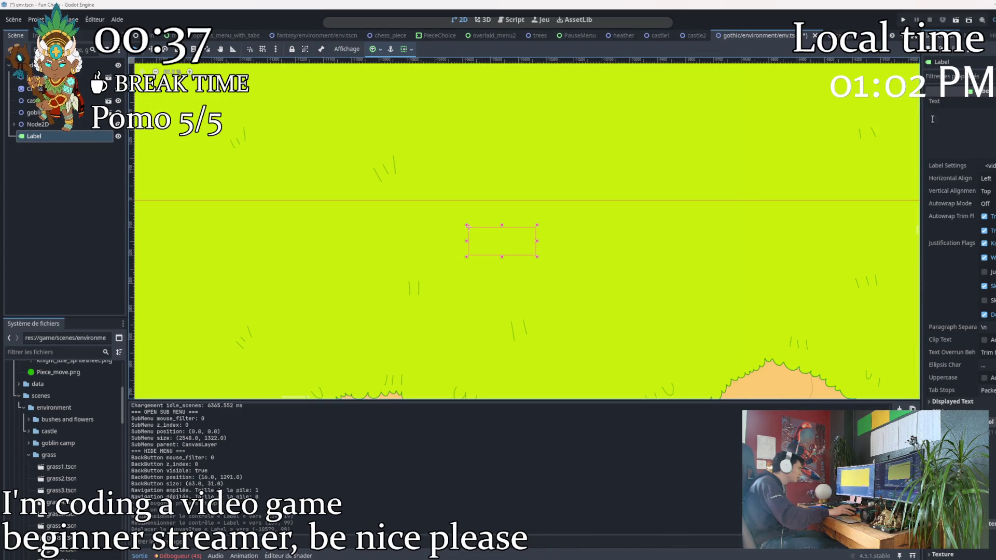
# Enter the label text "Hello we've created this while streaming on twenty-third February 2026", fixing typos along the way
pyautogui.click(938, 142)
pyautogui.write('H')
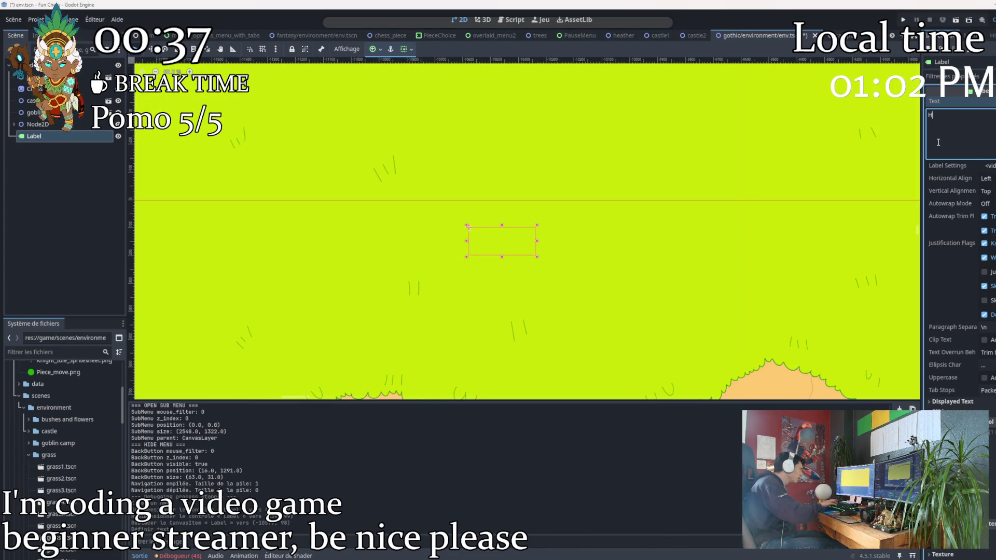
pyautogui.scroll(4, 464, 249)
pyautogui.scroll(6, 490, 188)
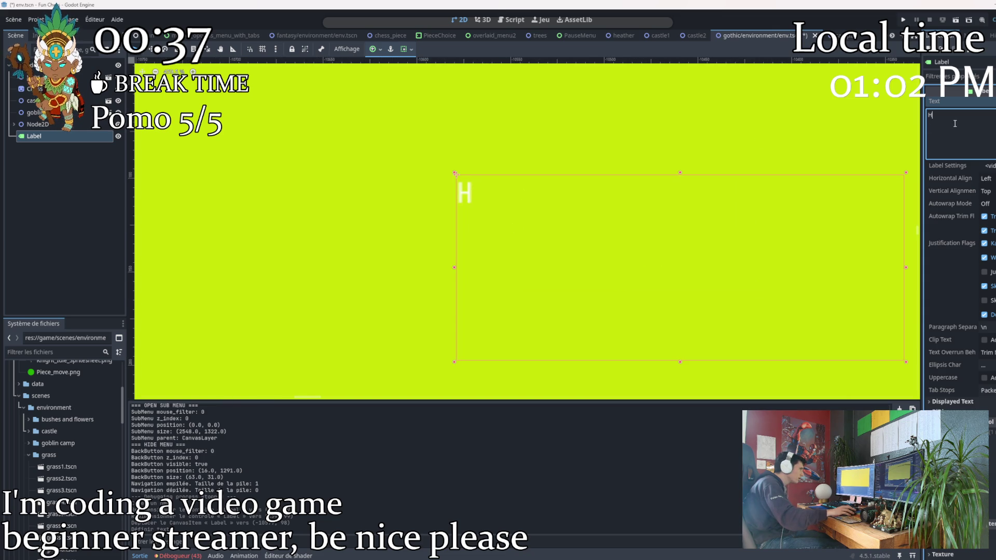
pyautogui.write('ello ')
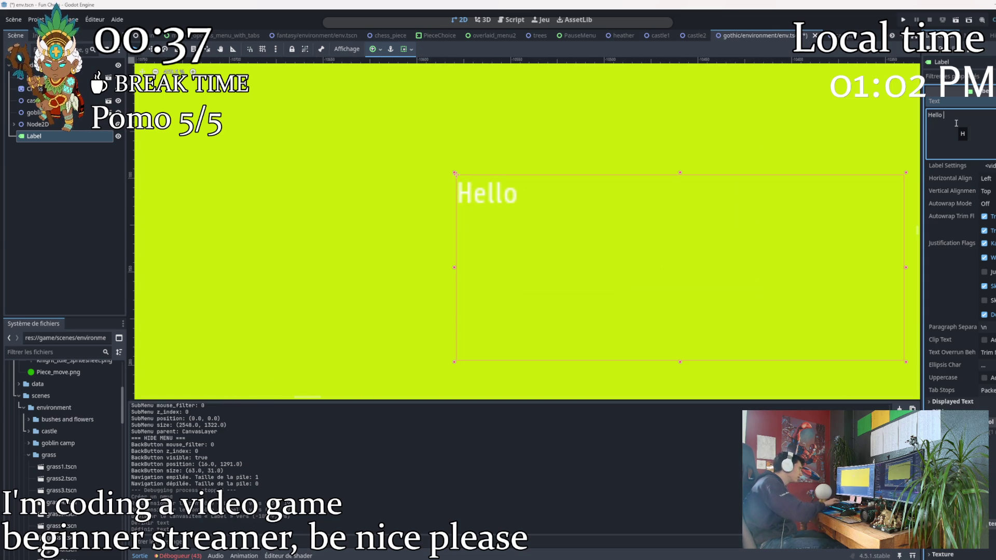
pyautogui.write('the')
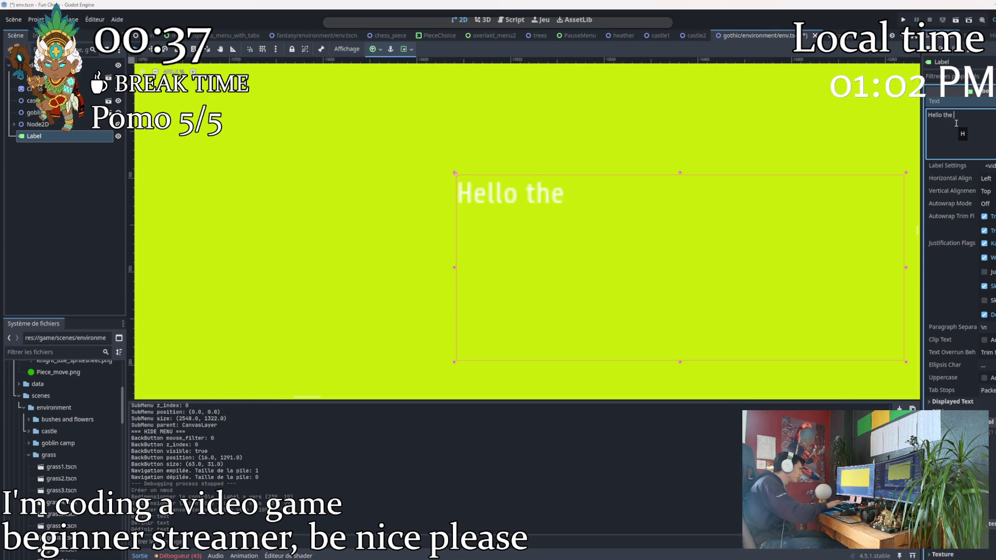
pyautogui.press('BackSpace')
pyautogui.press('BackSpace')
pyautogui.press('BackSpace')
pyautogui.write('we')
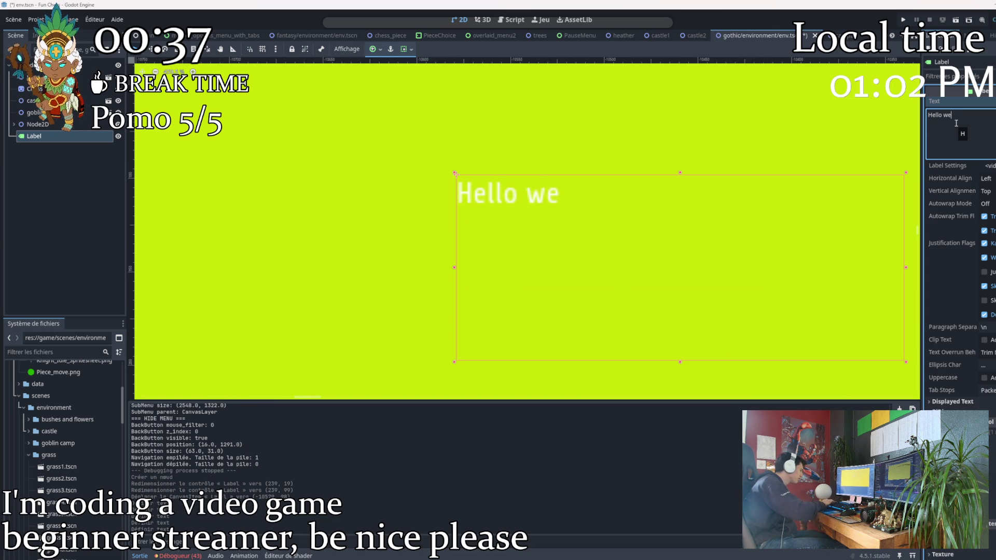
pyautogui.write("'ve creaty")
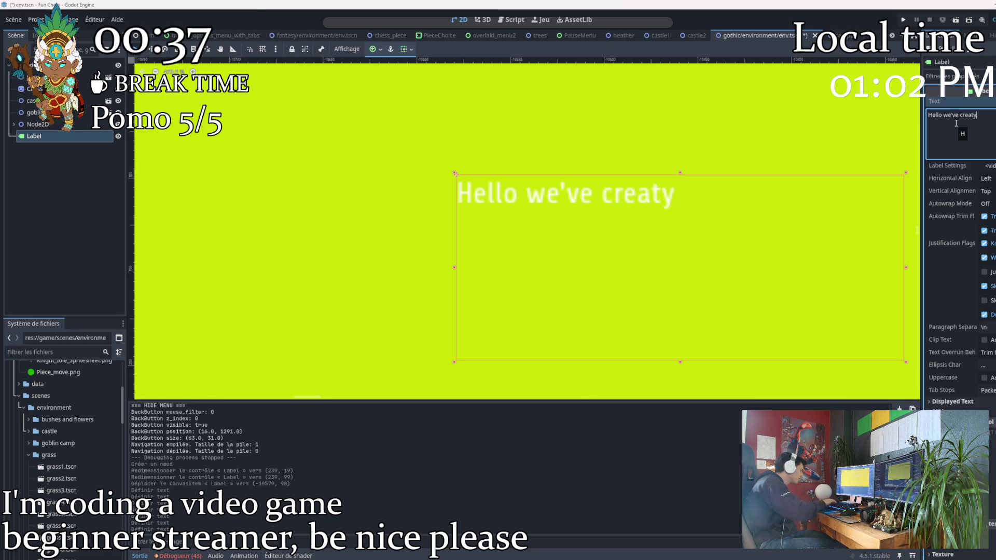
pyautogui.press('BackSpace')
pyautogui.write('ed this while')
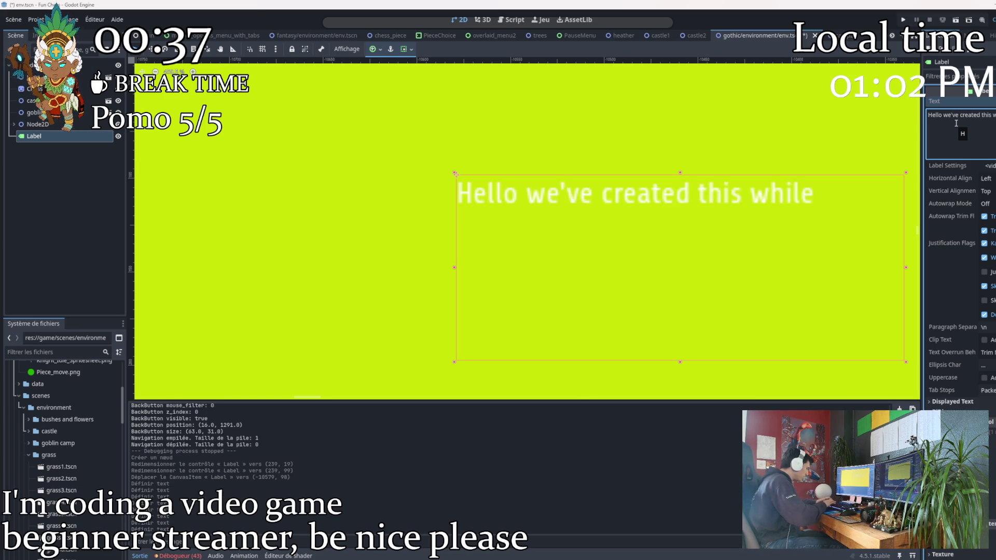
pyautogui.write(' streaming')
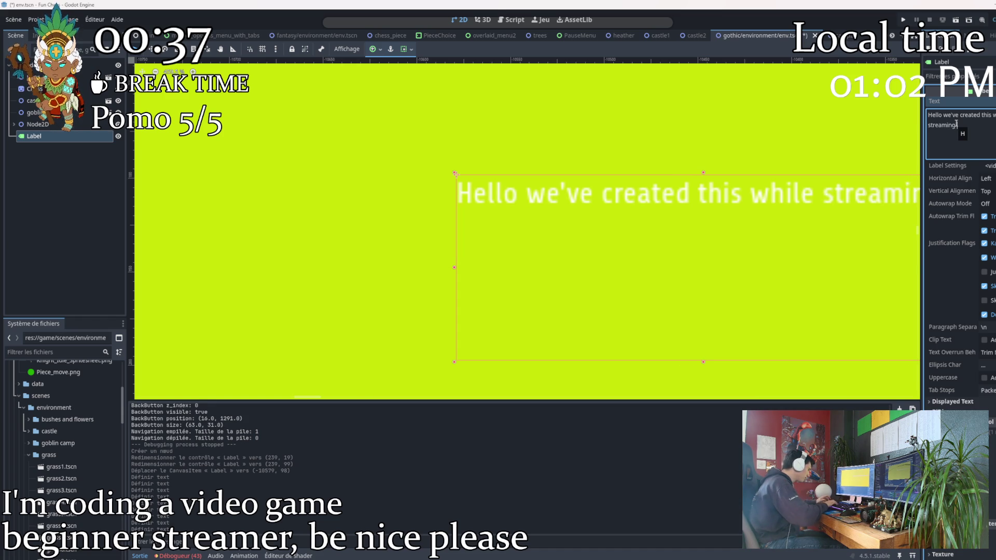
pyautogui.write(' whi')
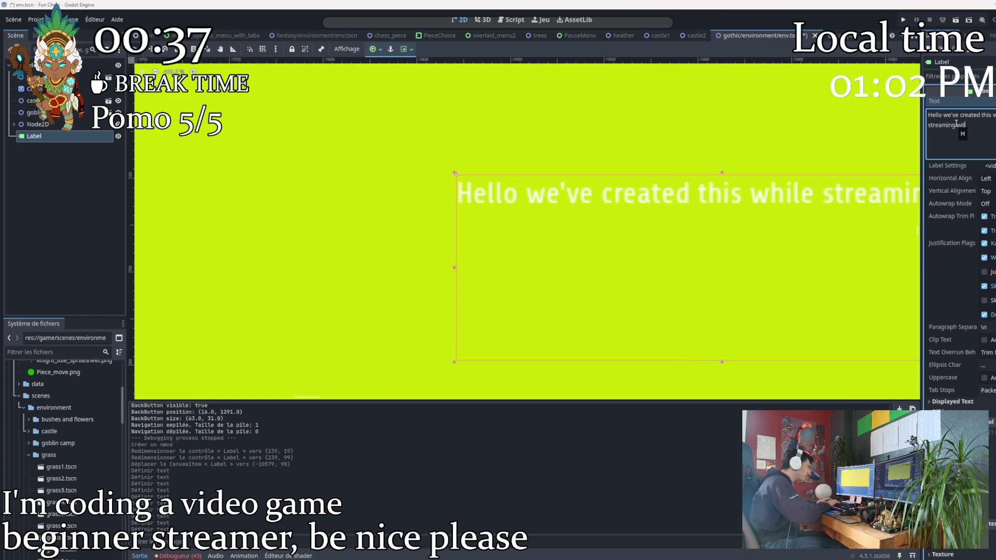
pyautogui.press('BackSpace')
pyautogui.press('BackSpace')
pyautogui.press('BackSpace')
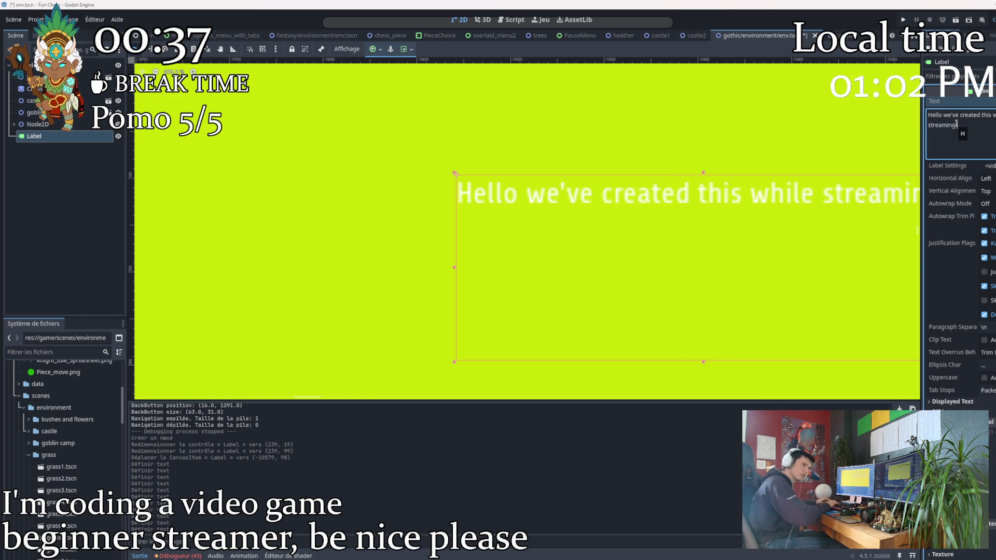
pyautogui.write(' on')
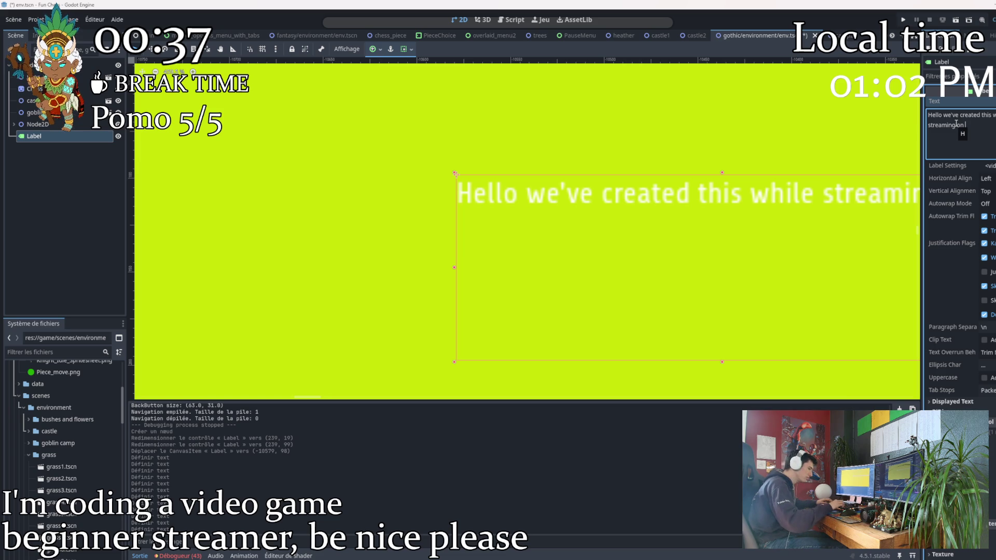
pyautogui.write('twenty')
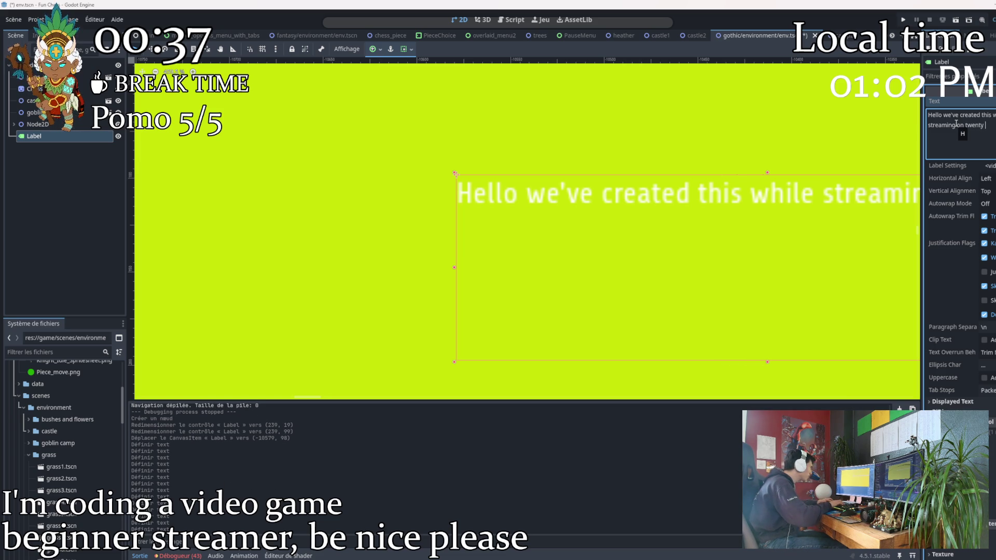
pyautogui.write('-thir')
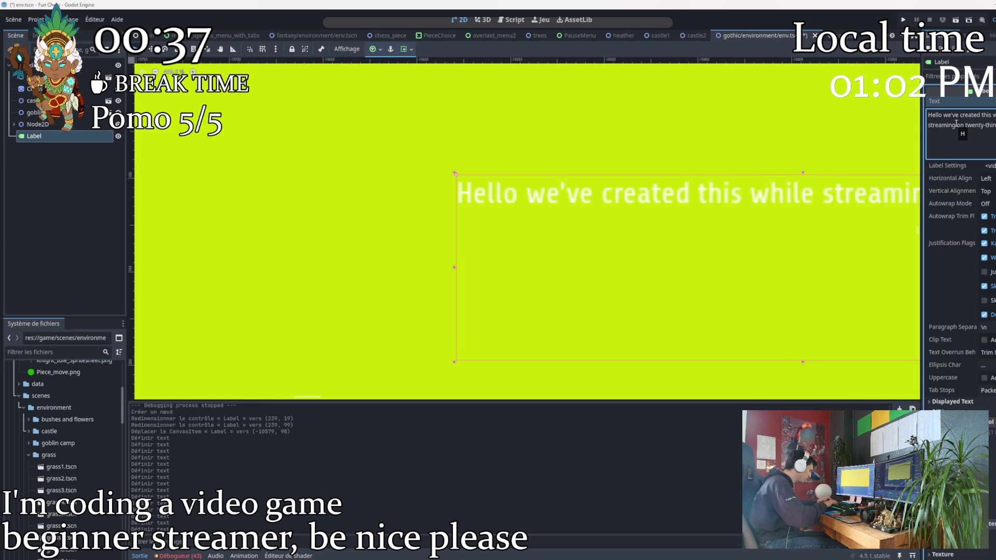
pyautogui.write('d')
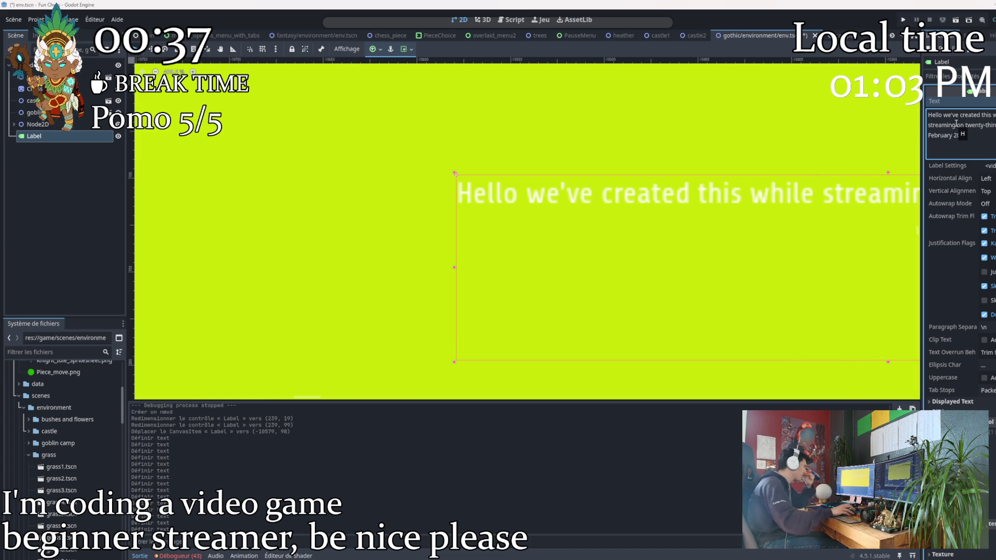
pyautogui.scroll(-1, 784, 234)
pyautogui.scroll(-1, 783, 257)
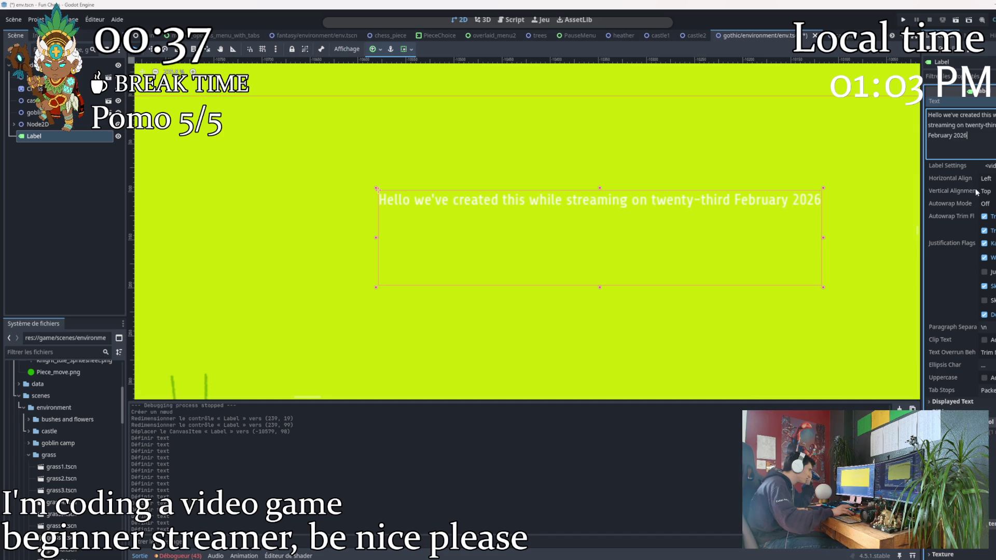
pyautogui.scroll(-1, 658, 220)
pyautogui.scroll(-1, 659, 219)
# Move the label further left and shrink its box to a single line of text
pyautogui.moveTo(622, 222); pyautogui.dragTo(276, 206)
pyautogui.scroll(-1, 327, 265)
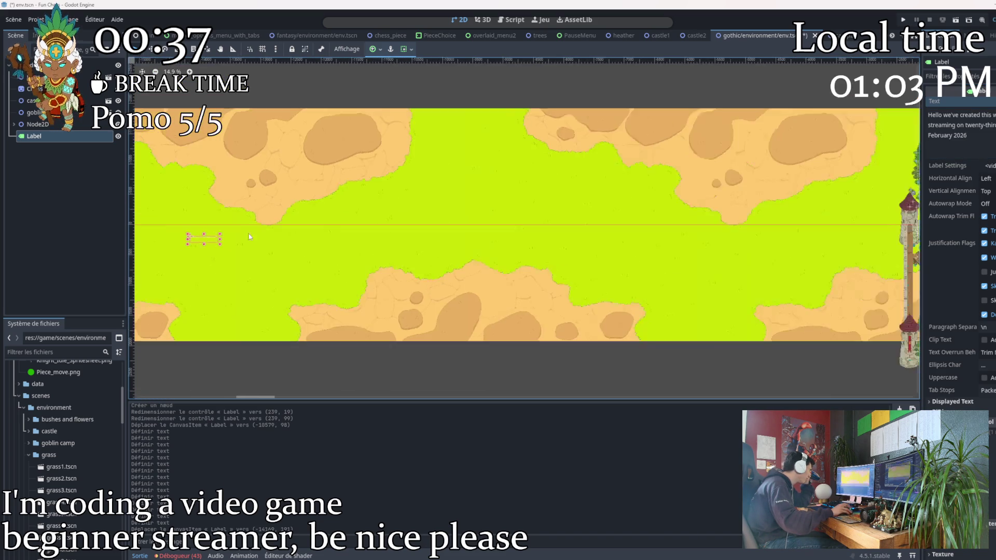
pyautogui.scroll(-1, 351, 298)
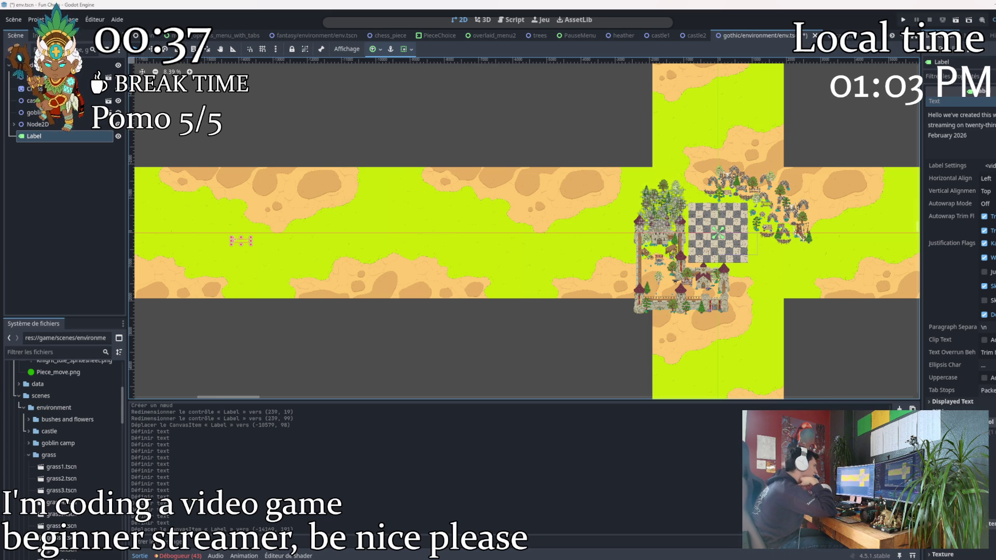
pyautogui.scroll(3, 234, 237)
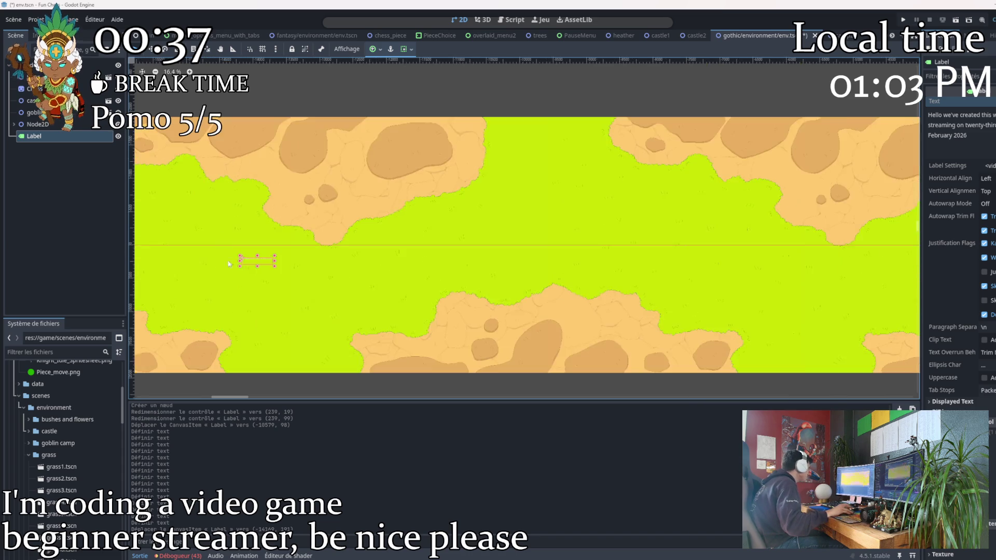
pyautogui.scroll(2, 233, 238)
pyautogui.scroll(1, 352, 259)
pyautogui.scroll(1, 371, 286)
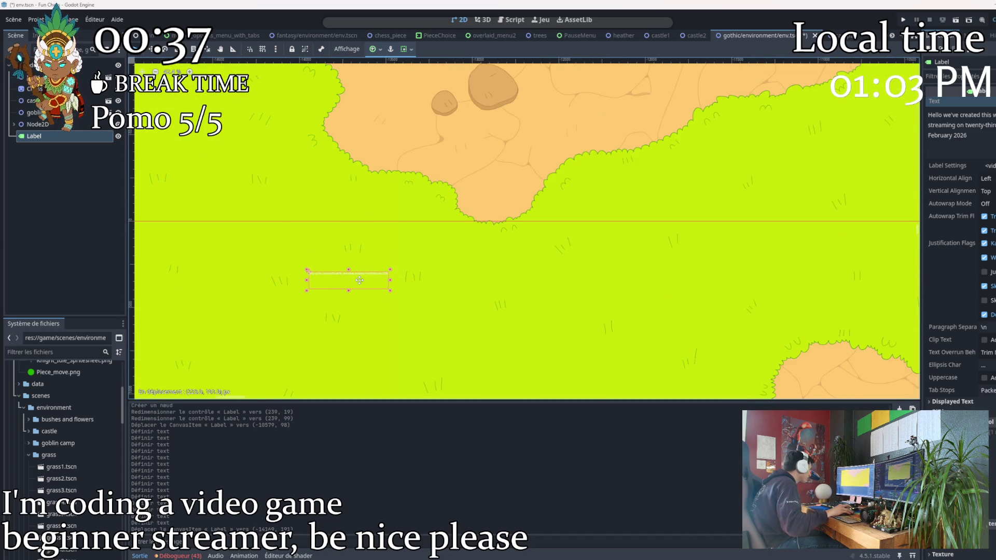
pyautogui.moveTo(389, 292); pyautogui.dragTo(390, 278)
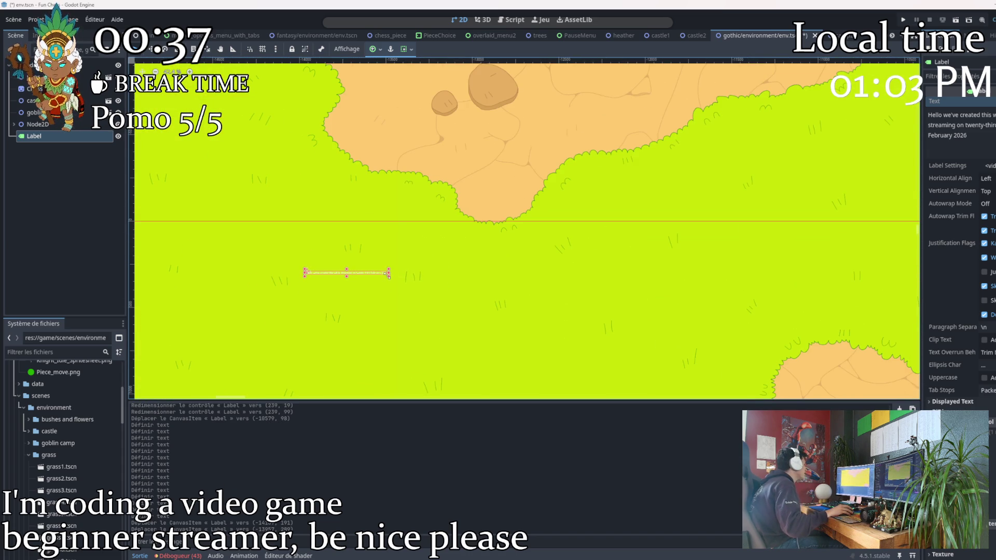
pyautogui.scroll(3, 350, 280)
pyautogui.scroll(2, 414, 339)
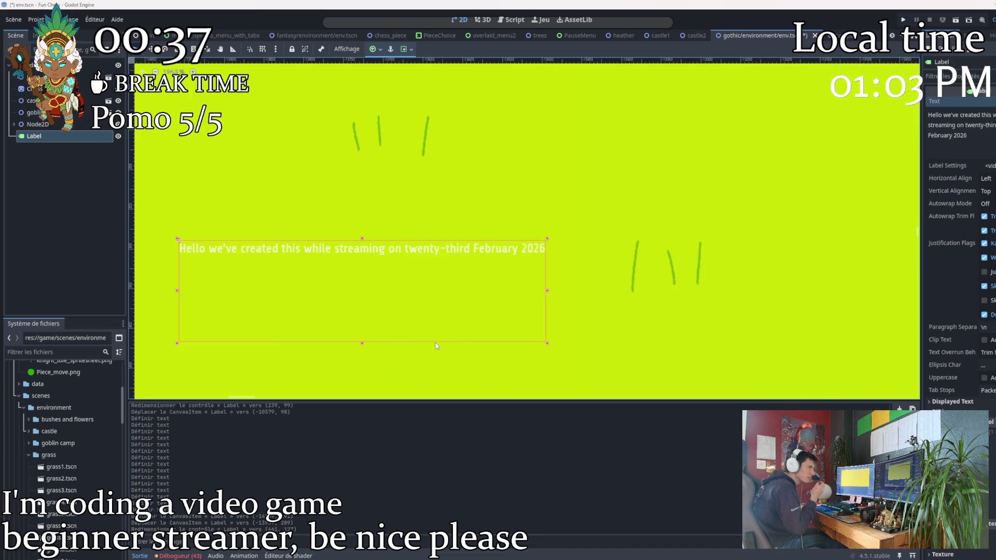
pyautogui.scroll(-2, 304, 316)
pyautogui.scroll(-2, 308, 280)
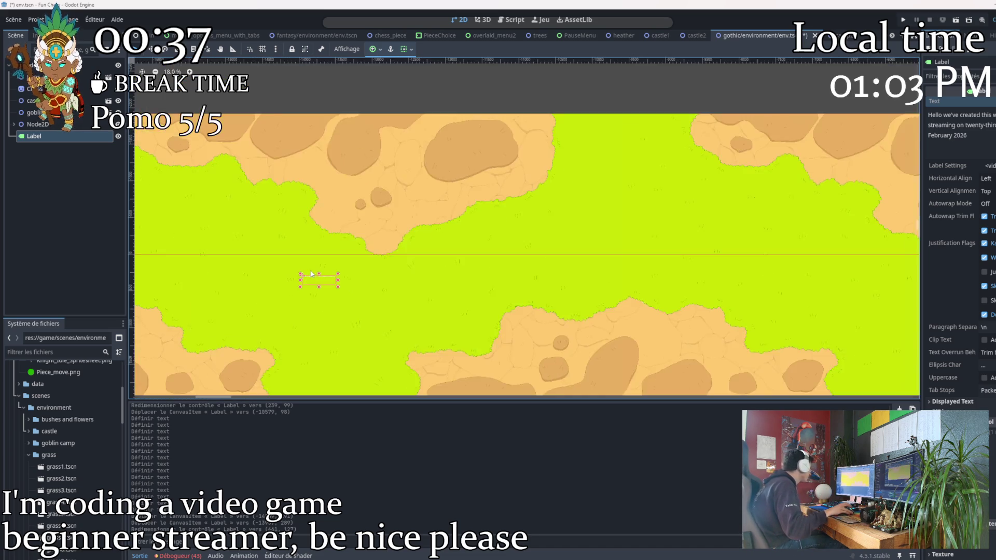
pyautogui.scroll(-2, 307, 276)
pyautogui.scroll(4, 307, 287)
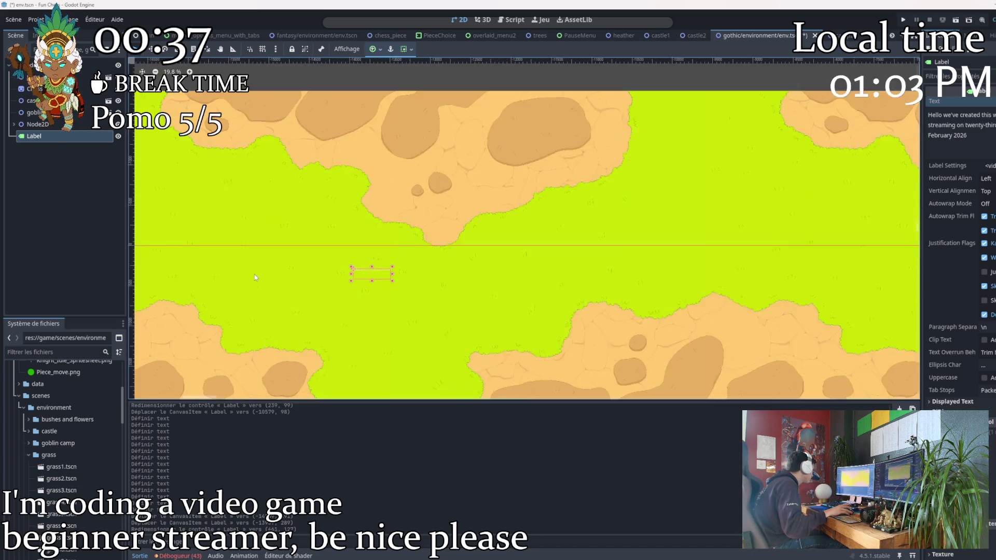
pyautogui.scroll(2, 457, 254)
pyautogui.scroll(5, 496, 284)
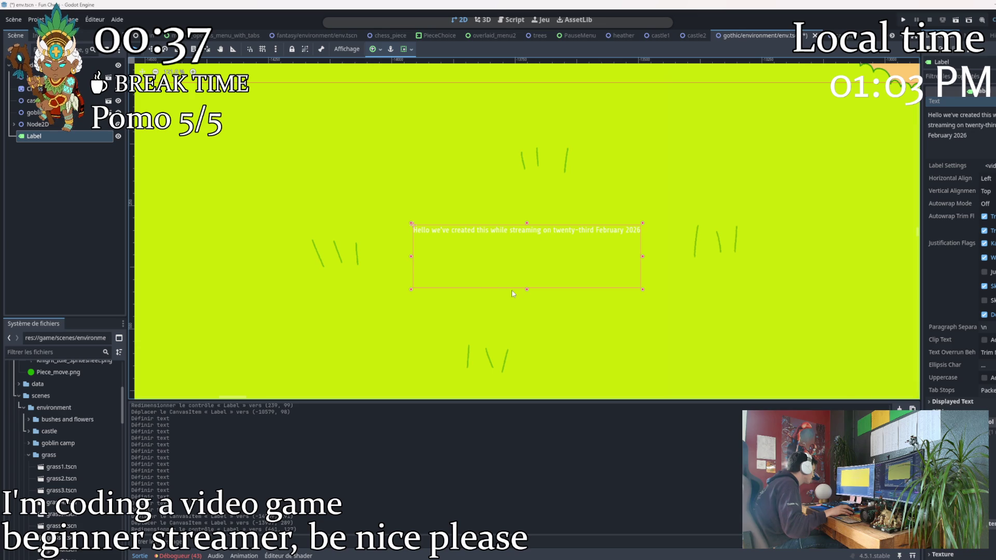
pyautogui.moveTo(527, 290); pyautogui.dragTo(526, 234)
pyautogui.scroll(-3, 435, 304)
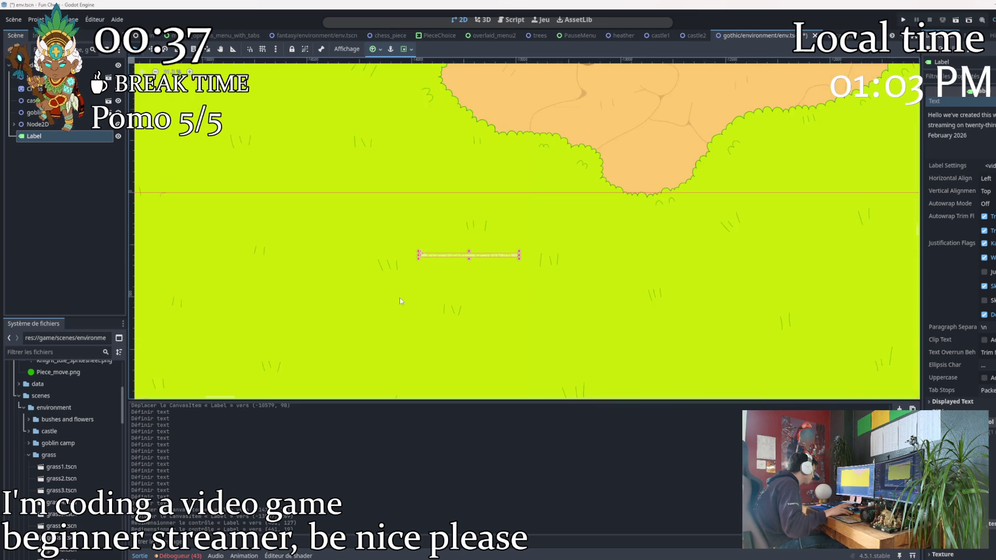
pyautogui.scroll(-5, 410, 314)
pyautogui.scroll(-2, 415, 312)
pyautogui.scroll(-2, 416, 312)
pyautogui.scroll(1, 416, 312)
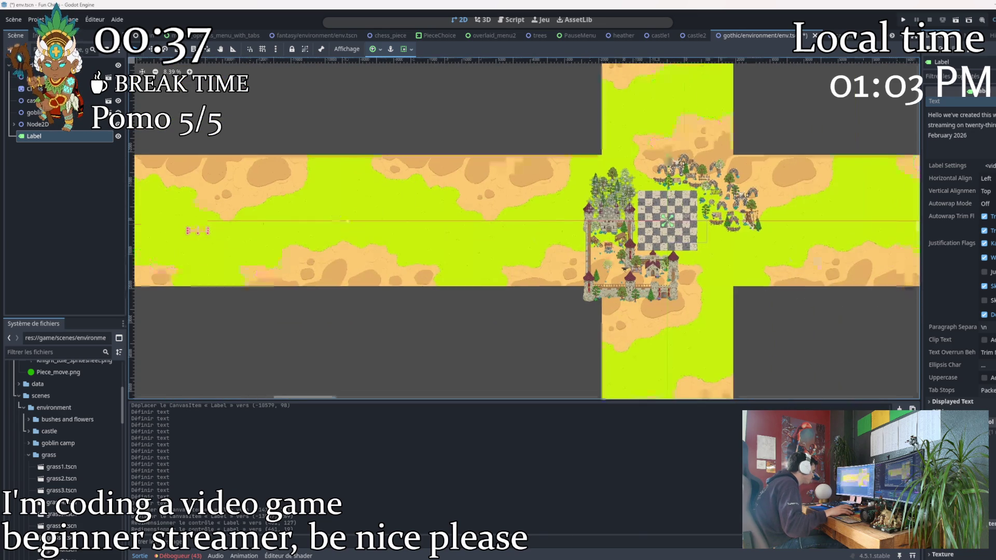
pyautogui.hscroll(3, 416, 312)
pyautogui.hscroll(2, 507, 258)
pyautogui.hscroll(5, 508, 258)
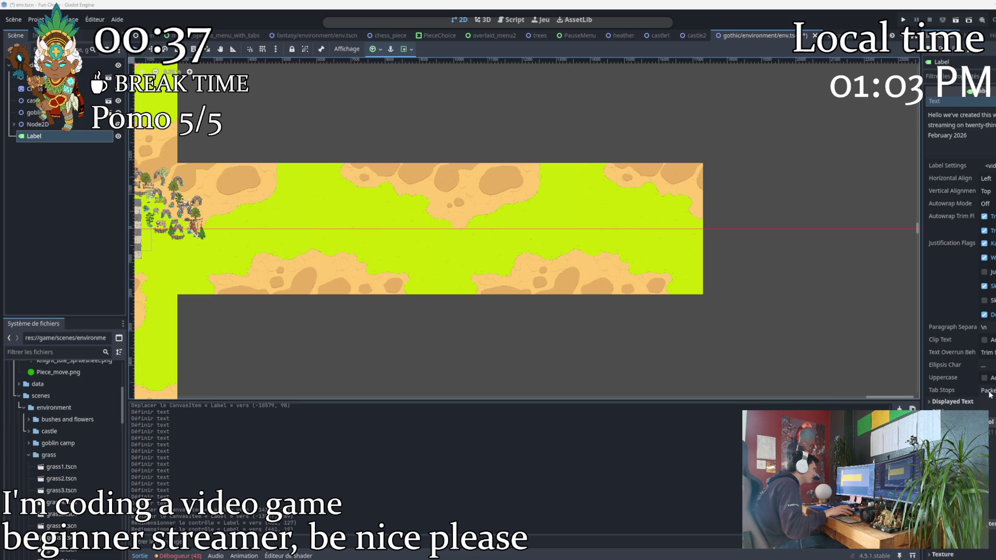
pyautogui.hscroll(-3, 304, 316)
pyautogui.hscroll(-3, 474, 307)
pyautogui.scroll(2, 473, 307)
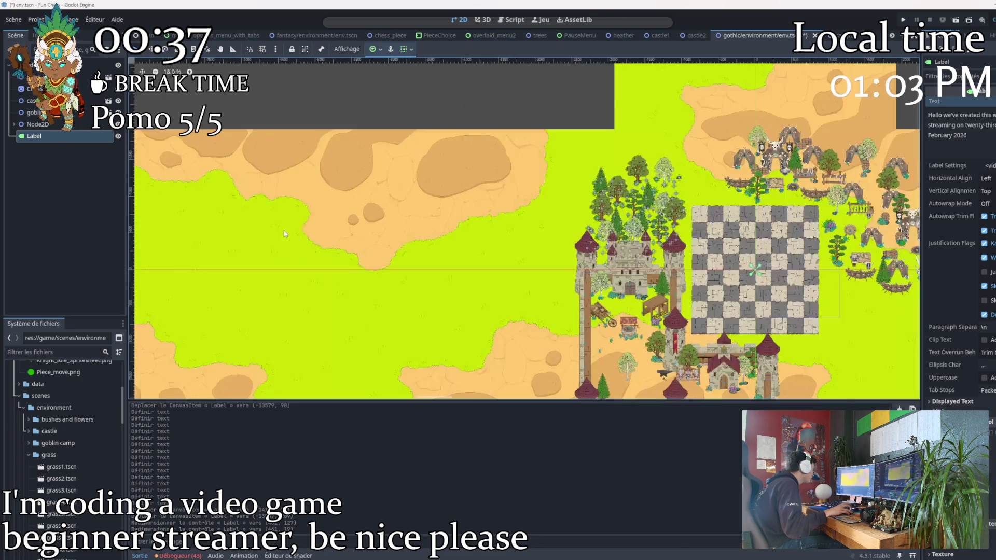
pyautogui.scroll(2, 803, 264)
pyautogui.scroll(3, 264, 323)
pyautogui.scroll(3, 264, 323)
pyautogui.scroll(3, 265, 323)
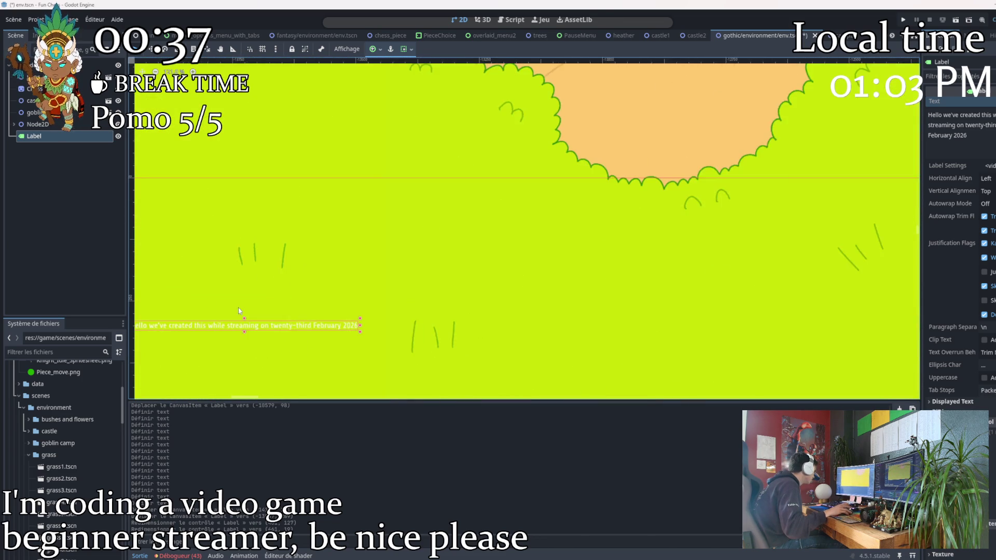
pyautogui.scroll(2, 208, 304)
pyautogui.scroll(-2, 513, 284)
pyautogui.scroll(-2, 456, 292)
pyautogui.scroll(-2, 456, 292)
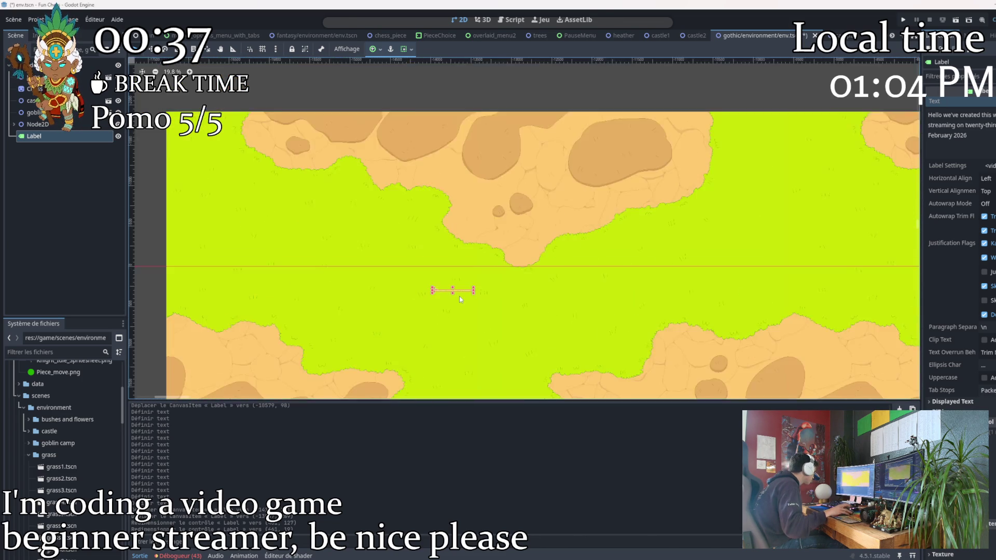
pyautogui.scroll(-2, 635, 309)
pyautogui.moveTo(635, 310); pyautogui.dragTo(265, 224)
pyautogui.scroll(2, 610, 184)
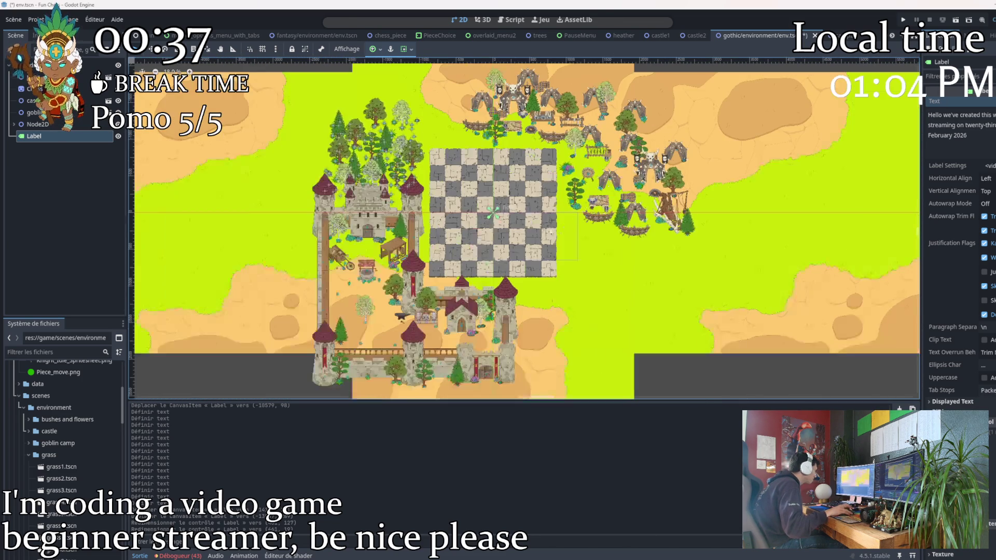
pyautogui.scroll(-2, 609, 185)
pyautogui.scroll(-1, 467, 234)
pyautogui.scroll(2, 374, 272)
pyautogui.scroll(2, 373, 269)
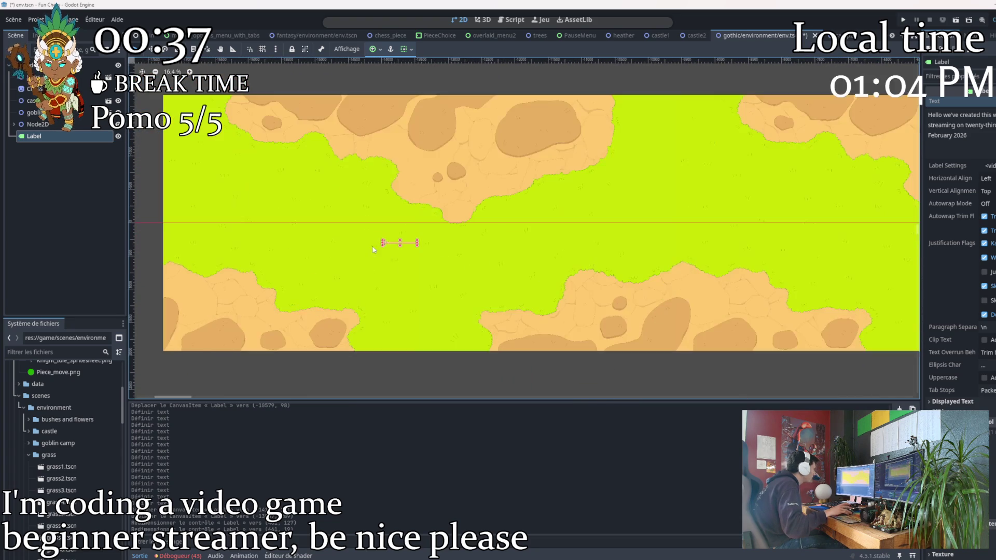
pyautogui.scroll(3, 373, 265)
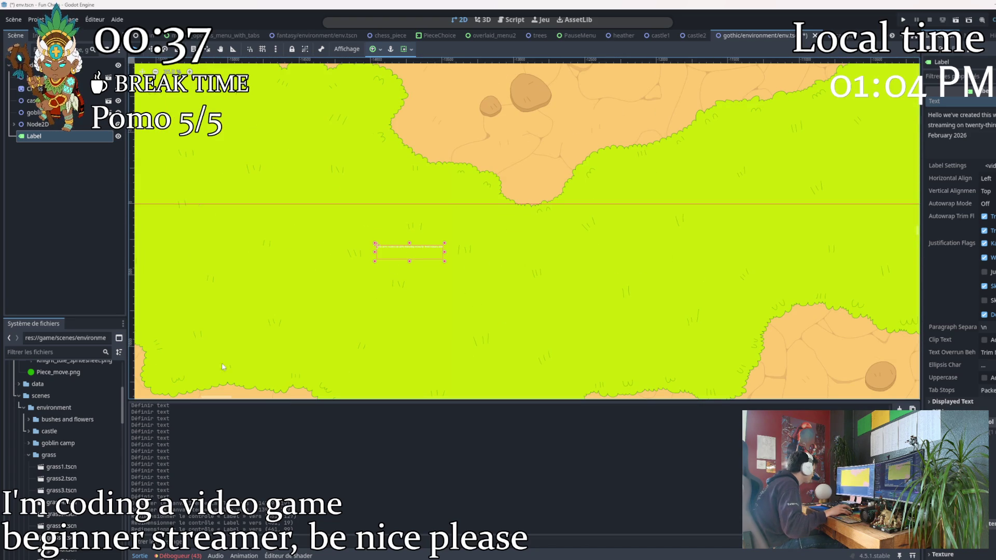
pyautogui.scroll(5, 47, 436)
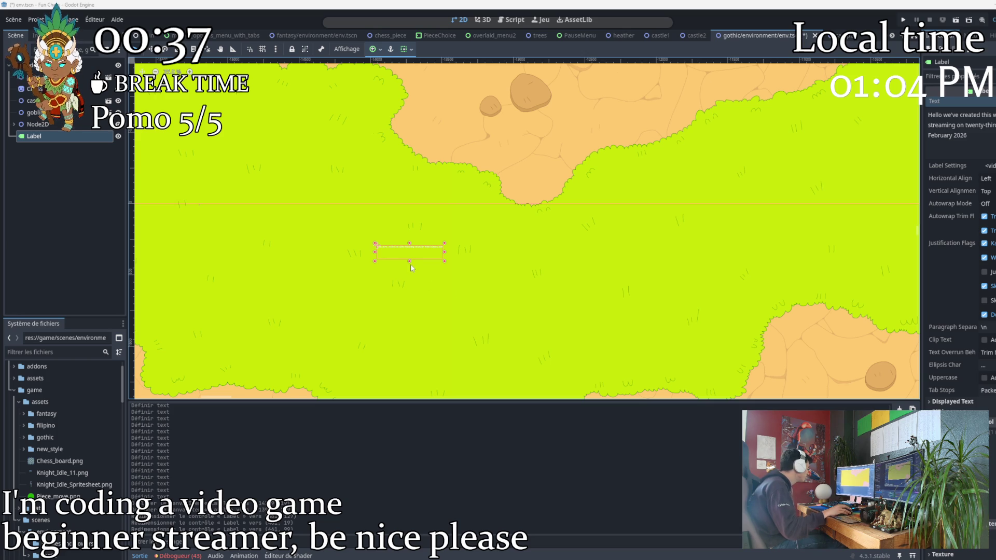
pyautogui.scroll(-2, 616, 359)
pyautogui.scroll(-2, 615, 359)
pyautogui.scroll(-2, 616, 359)
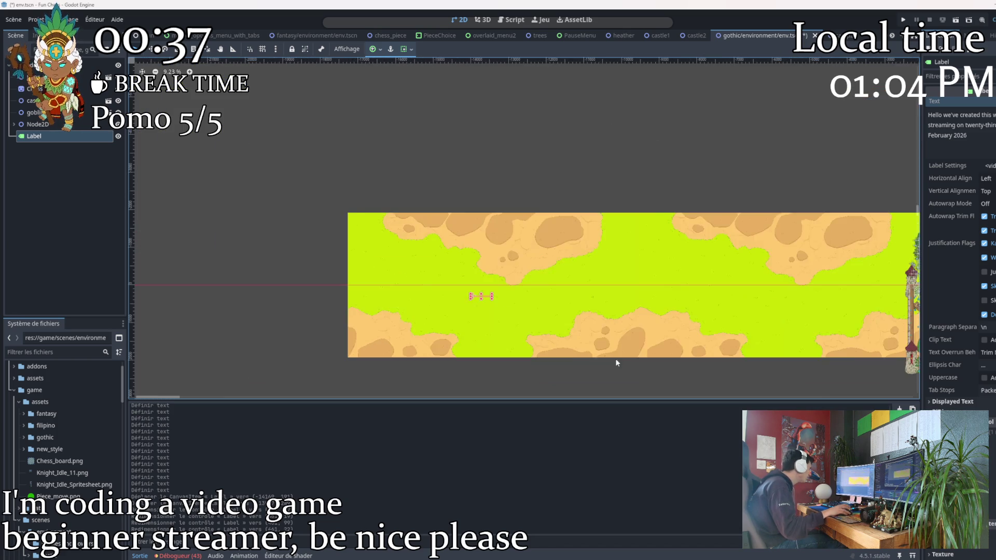
pyautogui.moveTo(615, 358); pyautogui.dragTo(259, 278)
pyautogui.moveTo(914, 287); pyautogui.dragTo(630, 317)
pyautogui.scroll(2, 367, 260)
pyautogui.scroll(2, 367, 261)
pyautogui.moveTo(366, 261); pyautogui.dragTo(572, 254)
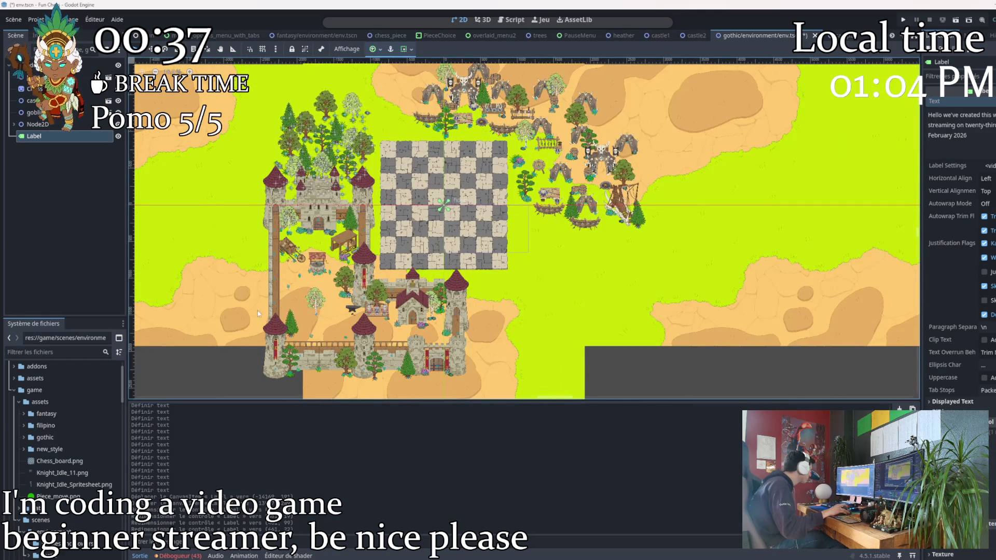
pyautogui.scroll(3, 465, 175)
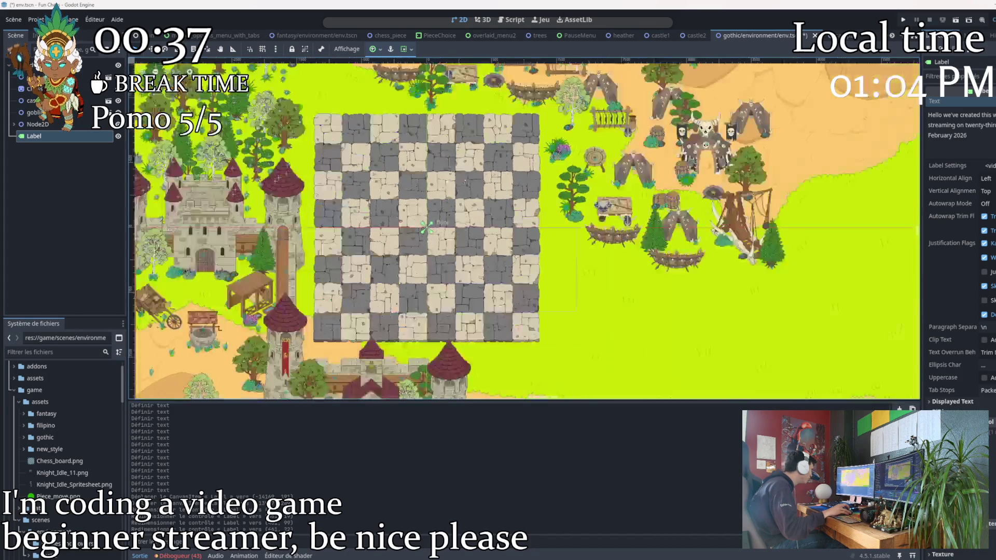
pyautogui.moveTo(475, 125)
pyautogui.mouseDown()
pyautogui.moveTo(164, 148)
pyautogui.moveTo(385, 193)
pyautogui.mouseUp()
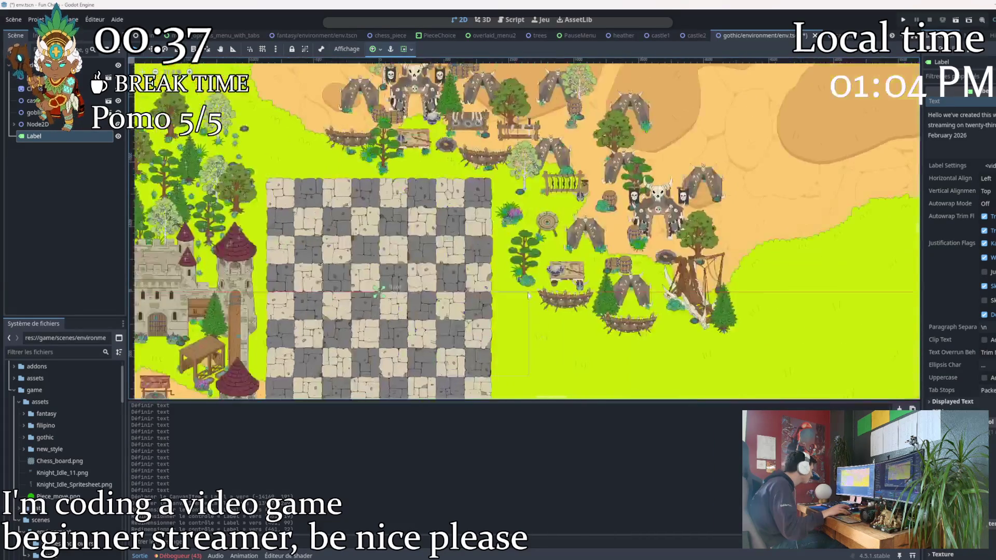
pyautogui.scroll(3, 386, 192)
pyautogui.scroll(-2, 648, 251)
pyautogui.scroll(2, 401, 224)
pyautogui.moveTo(648, 251)
pyautogui.mouseDown()
pyautogui.moveTo(402, 224)
pyautogui.moveTo(459, 239)
pyautogui.moveTo(397, 124)
pyautogui.mouseUp()
pyautogui.scroll(-3, 400, 225)
pyautogui.scroll(-1, 459, 238)
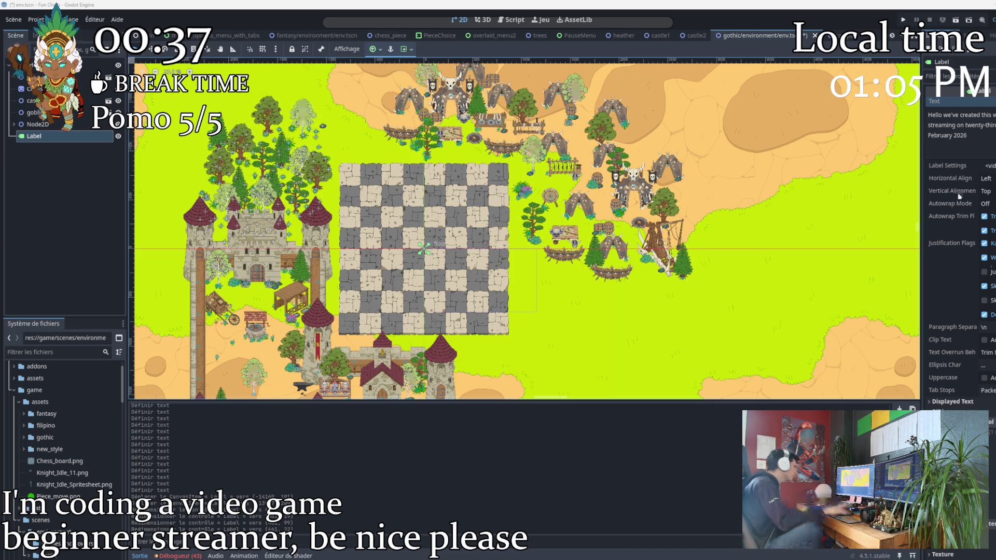
pyautogui.scroll(2, 372, 289)
# Select the floor node in the scene to inspect it
pyautogui.click(631, 282)
pyautogui.scroll(1, 631, 282)
pyautogui.scroll(3, 592, 277)
pyautogui.scroll(-4, 553, 274)
pyautogui.scroll(1, 513, 271)
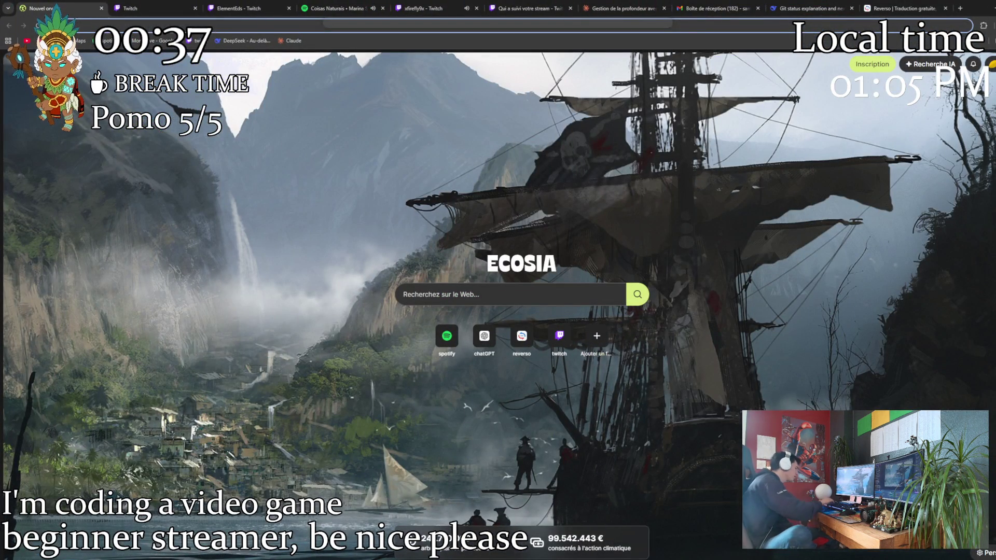
pyautogui.write('chg')
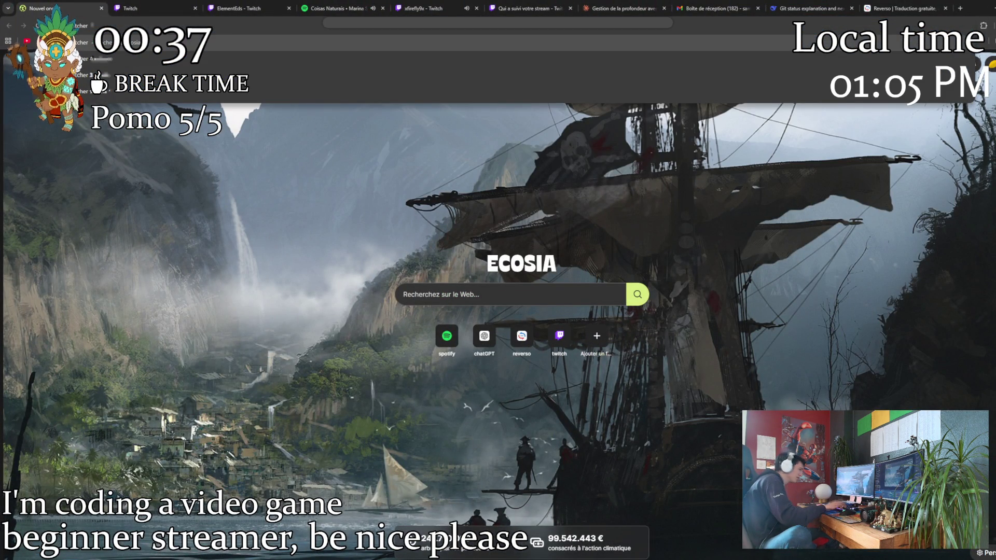
pyautogui.write(' bl')
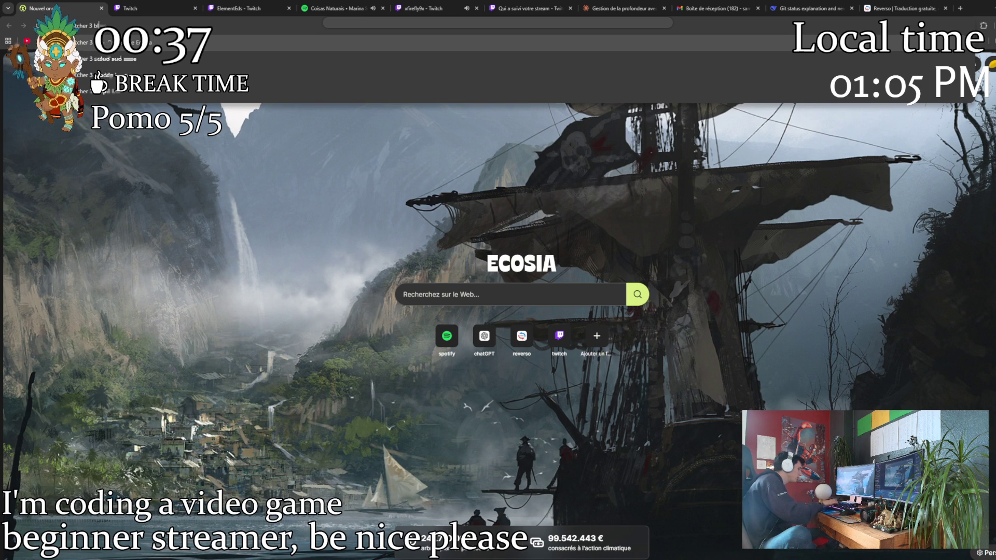
pyautogui.write('ood and')
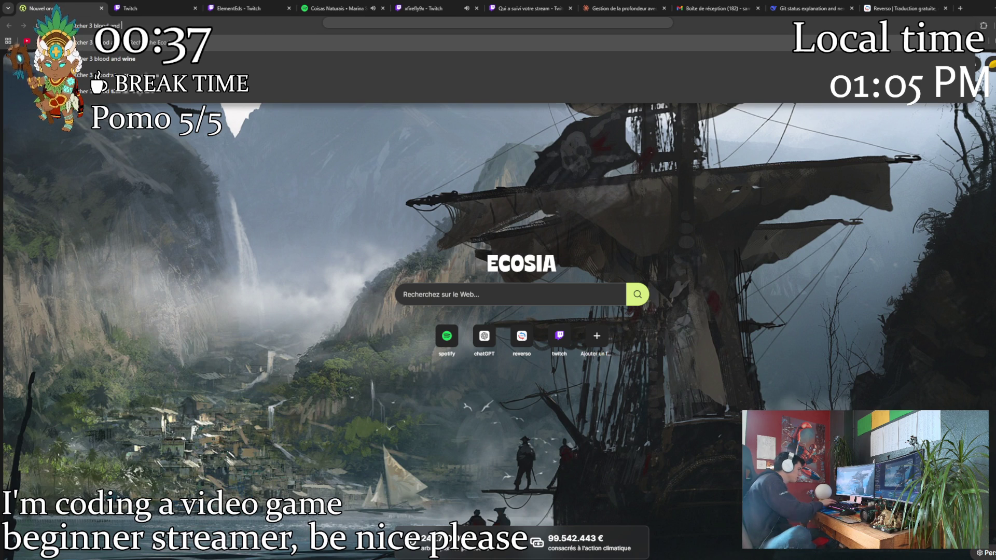
pyautogui.write(' wine')
# Search Ecosia for 'witcher 3 blood and wine' and switch to image results
pyautogui.press('Return')
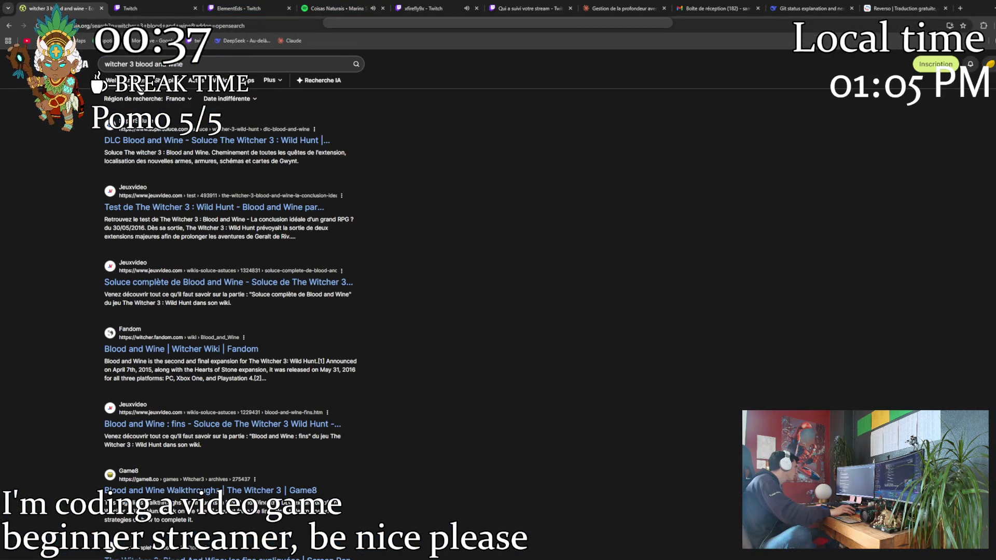
pyautogui.click(147, 80)
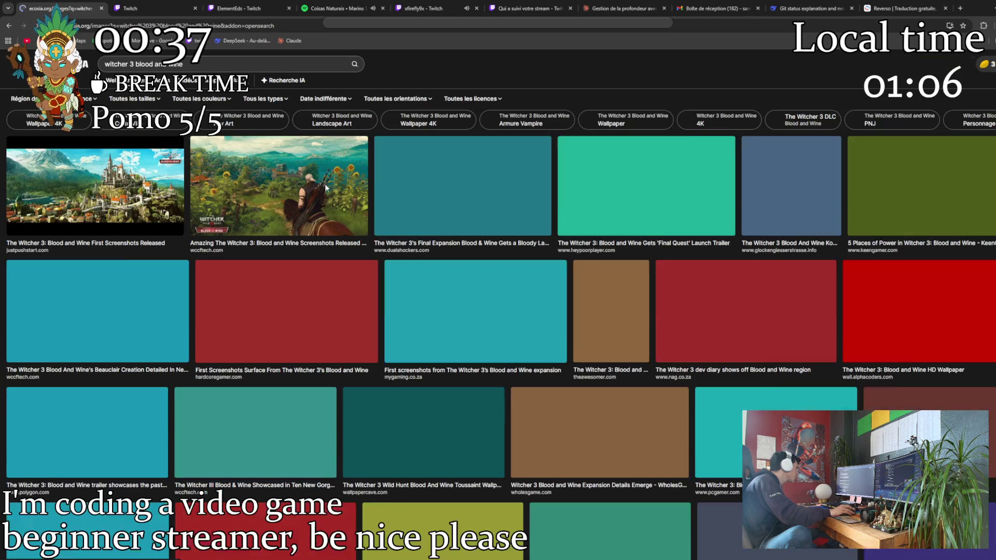
# Preview the first castle screenshot, then begin editing the query to add 'fairy'
pyautogui.click(92, 189)
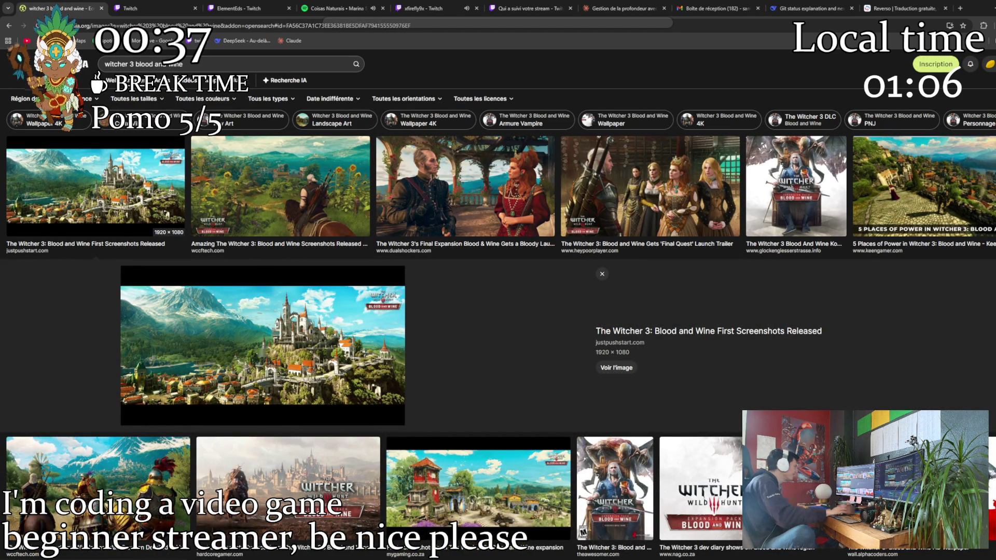
pyautogui.scroll(-1, 161, 387)
pyautogui.scroll(-1, 162, 387)
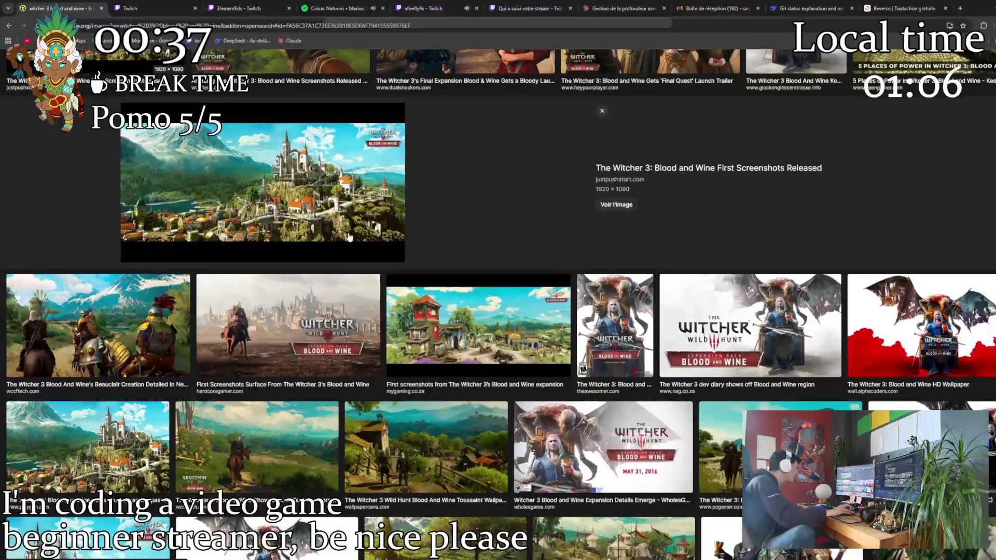
pyautogui.scroll(1, 404, 379)
pyautogui.scroll(1, 403, 378)
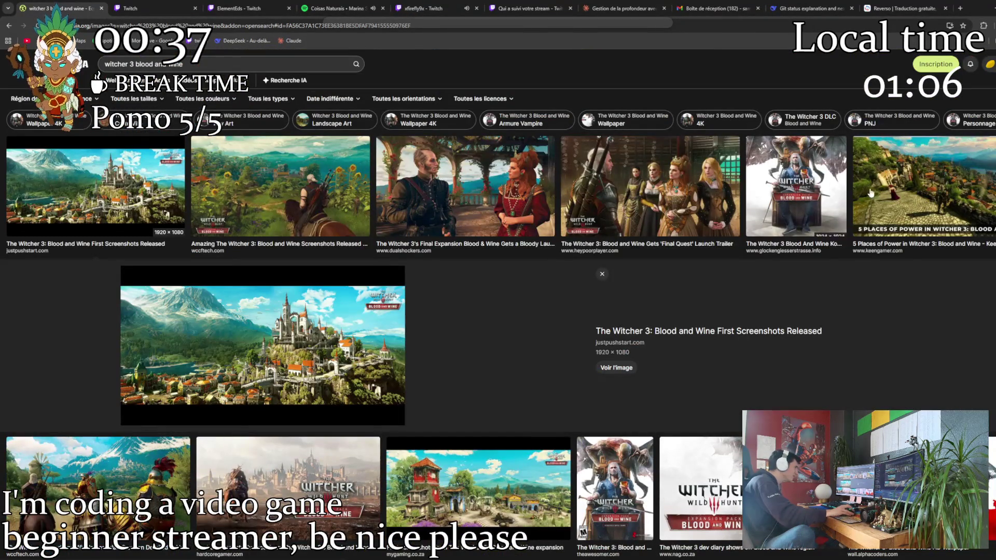
pyautogui.scroll(-3, 278, 200)
pyautogui.scroll(3, 354, 282)
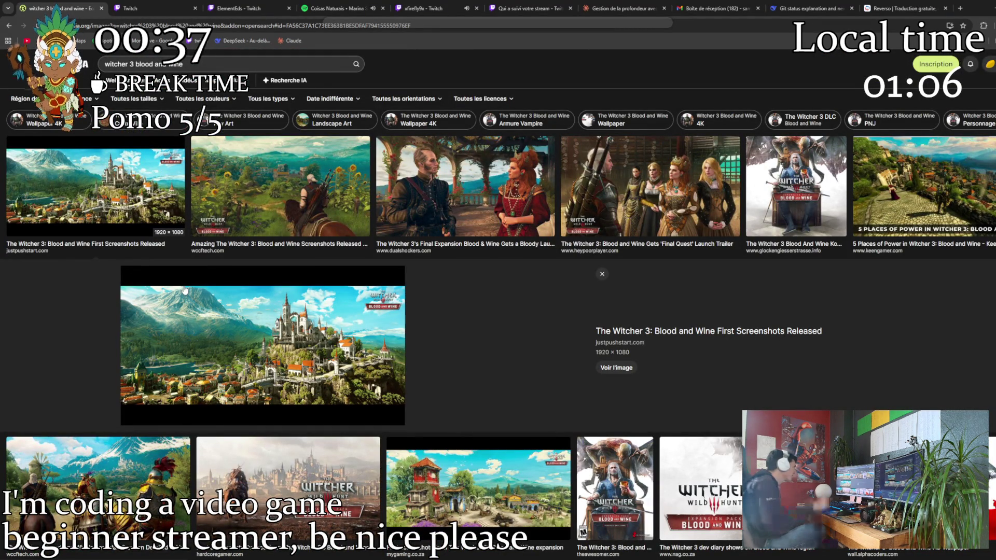
pyautogui.click(204, 69)
pyautogui.write('fairy')
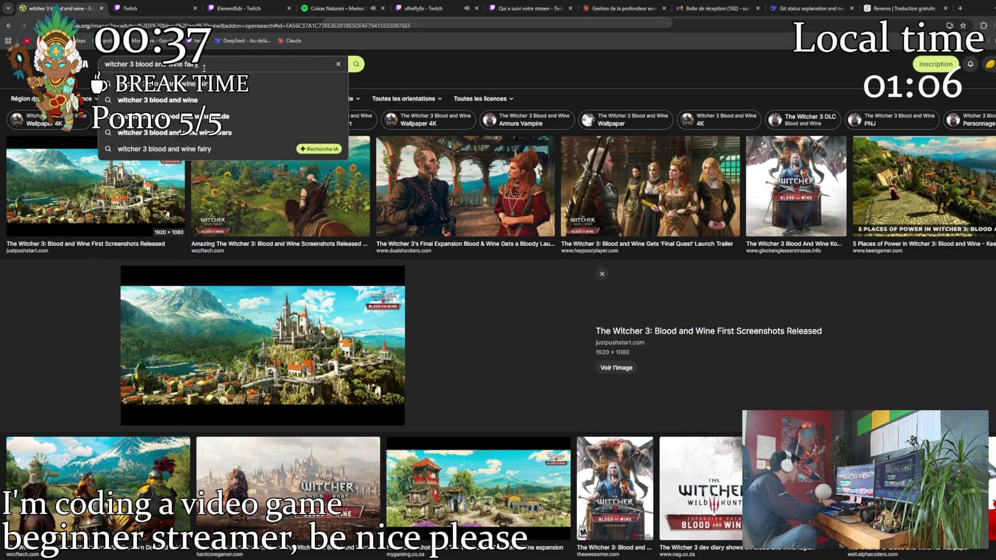
pyautogui.write('t')
# Search images for 'blood and wine fairyland', then replace the last word with 'tales' and search again
pyautogui.press('BackSpace')
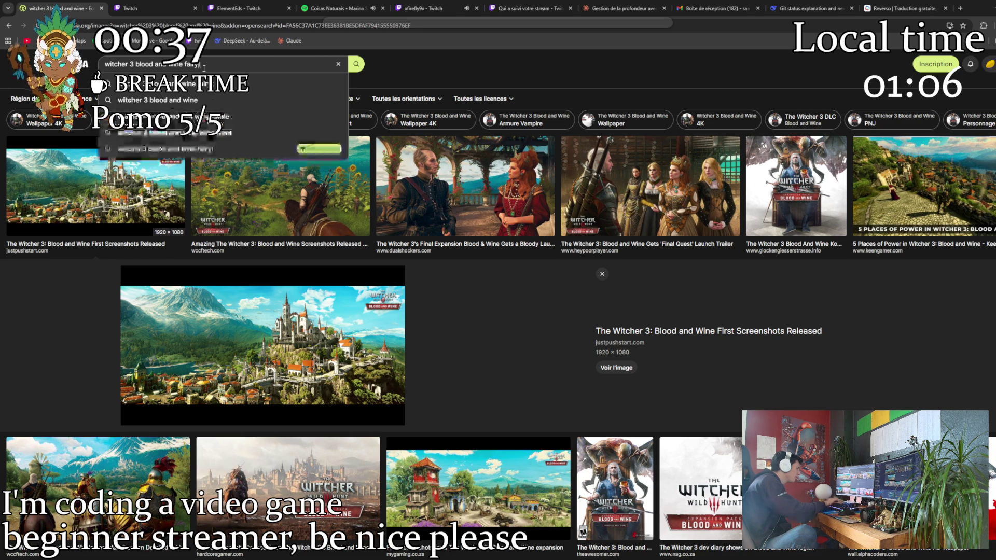
pyautogui.write('land')
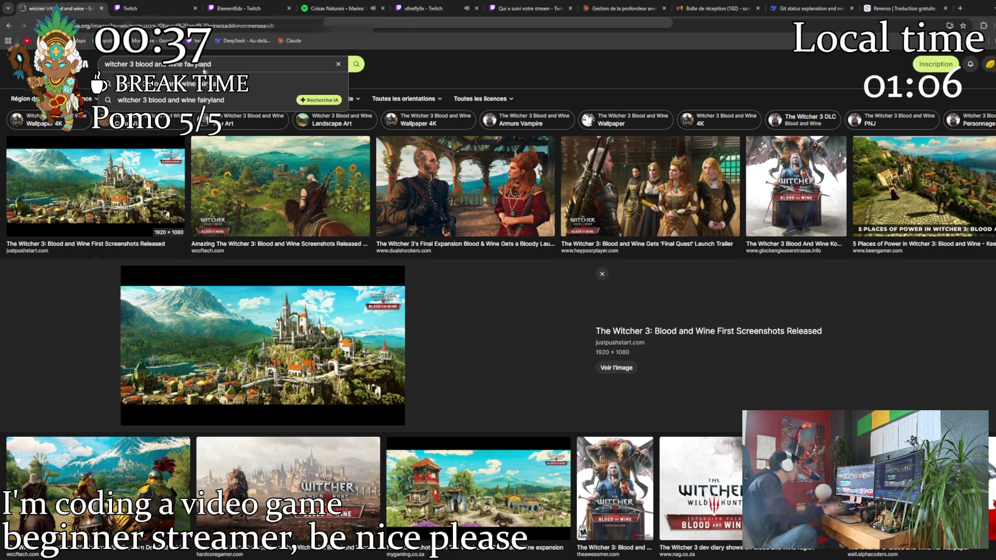
pyautogui.press('Return')
pyautogui.scroll(-3, 632, 248)
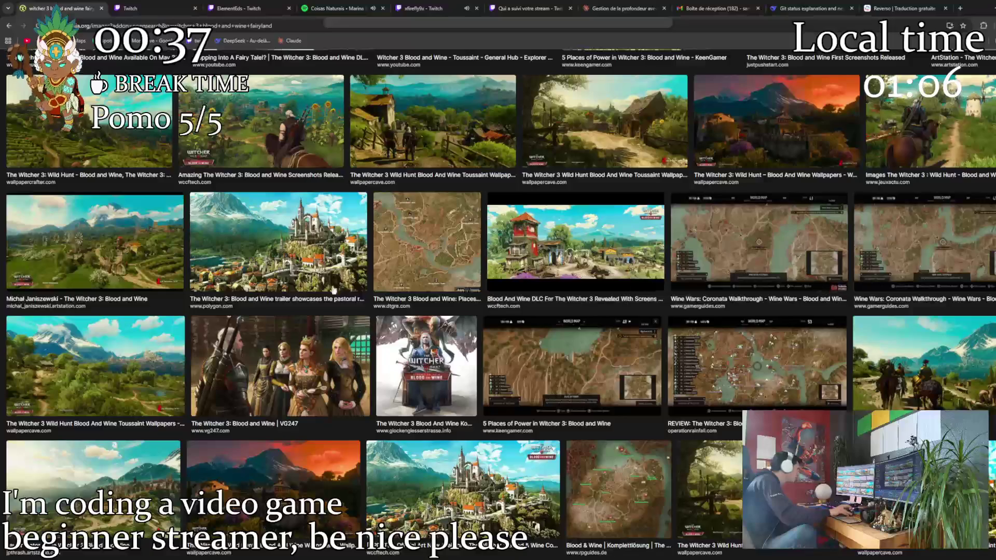
pyautogui.scroll(-2, 633, 248)
pyautogui.scroll(-3, 607, 272)
pyautogui.scroll(-4, 536, 320)
pyautogui.scroll(5, 536, 321)
pyautogui.scroll(3, 535, 320)
pyautogui.scroll(5, 535, 321)
pyautogui.scroll(2, 535, 321)
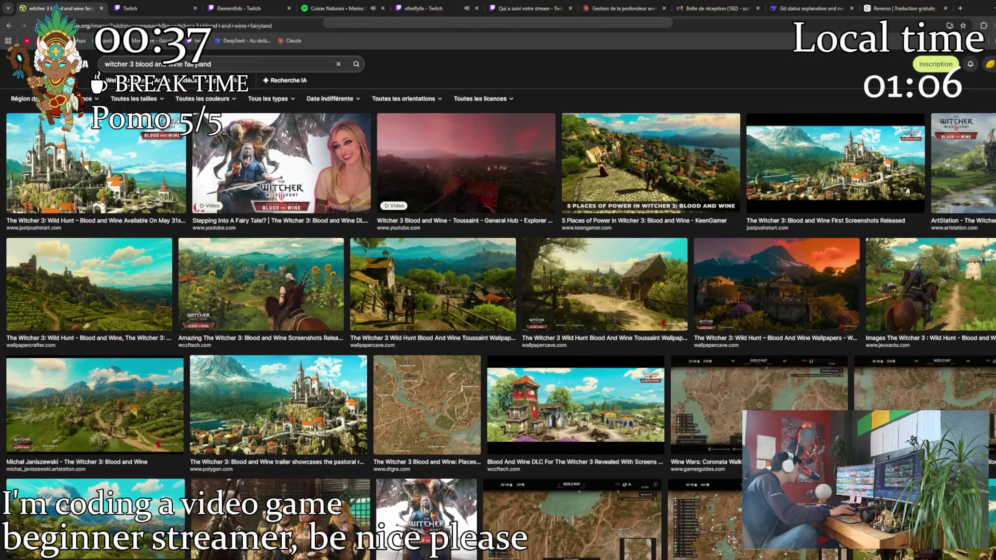
pyautogui.doubleClick(195, 65)
pyautogui.write('tal')
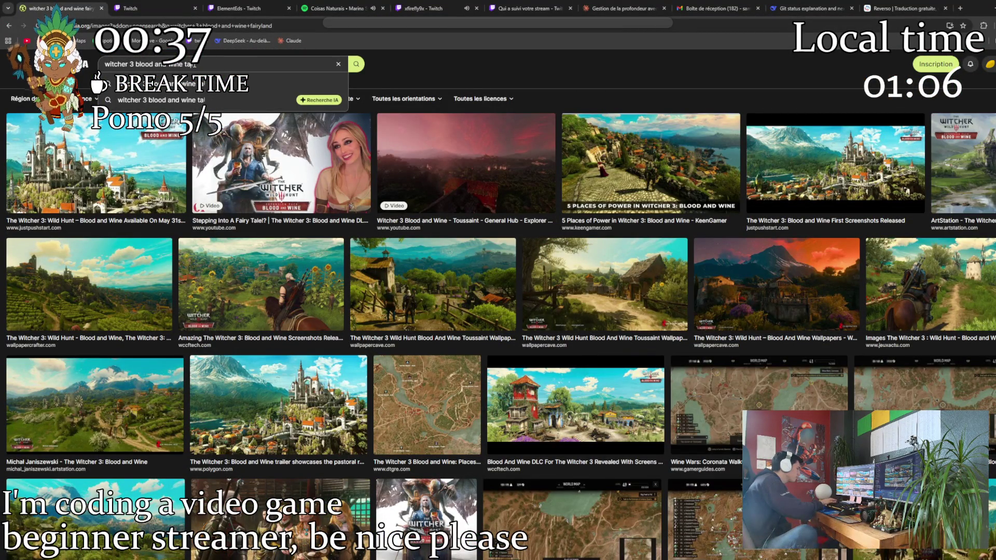
pyautogui.write('es')
pyautogui.press('Return')
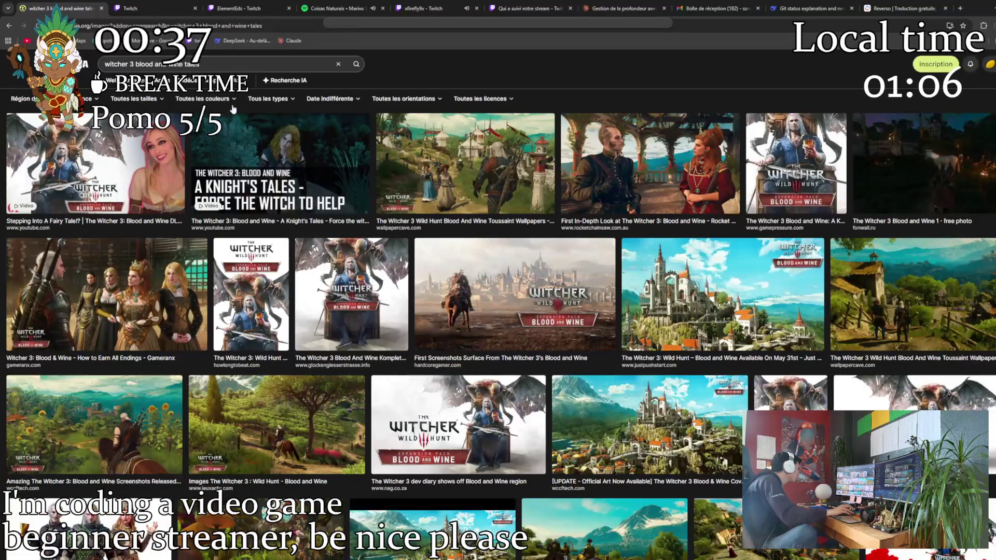
pyautogui.scroll(-4, 427, 154)
pyautogui.scroll(-3, 251, 286)
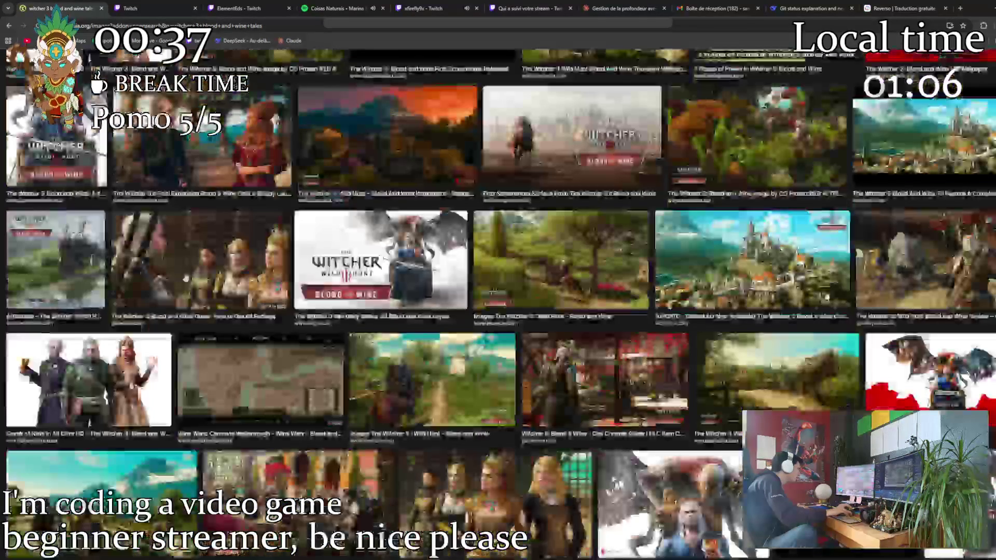
pyautogui.scroll(3, 251, 285)
# View the mushroom-forest screenshot's Zerochan page, then go back to the image results
pyautogui.click(261, 313)
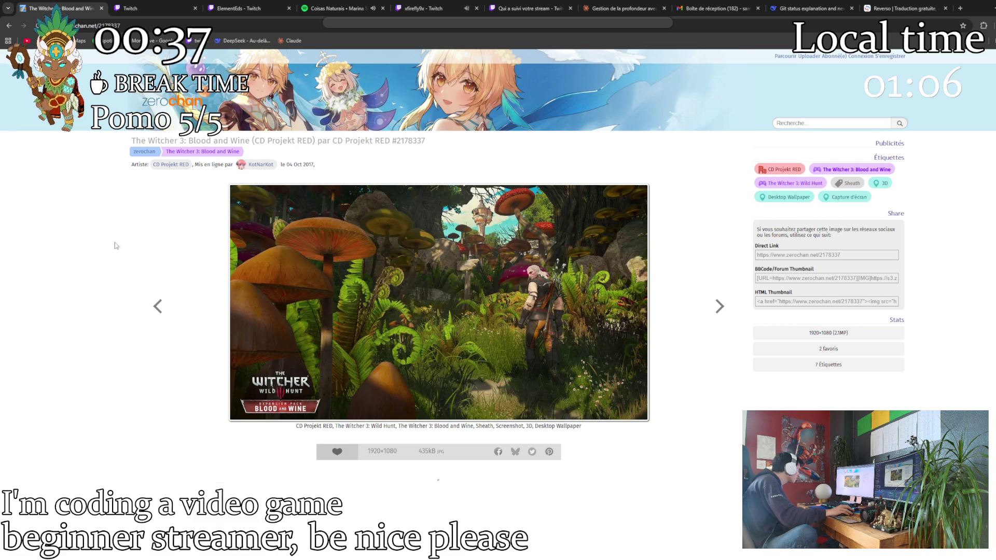
pyautogui.hotkey('alt', 'Left')
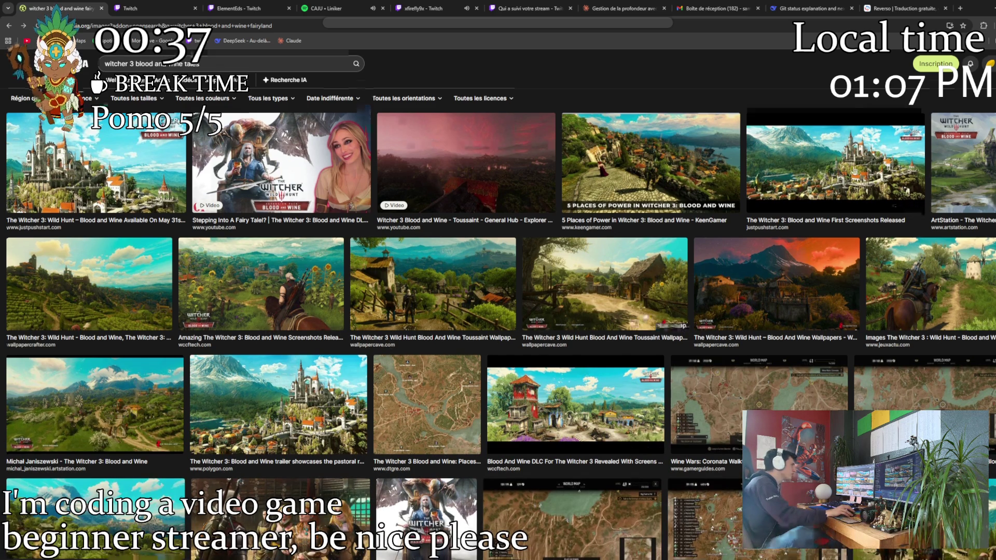
pyautogui.scroll(-5, 219, 305)
pyautogui.scroll(-5, 219, 305)
pyautogui.scroll(-5, 219, 305)
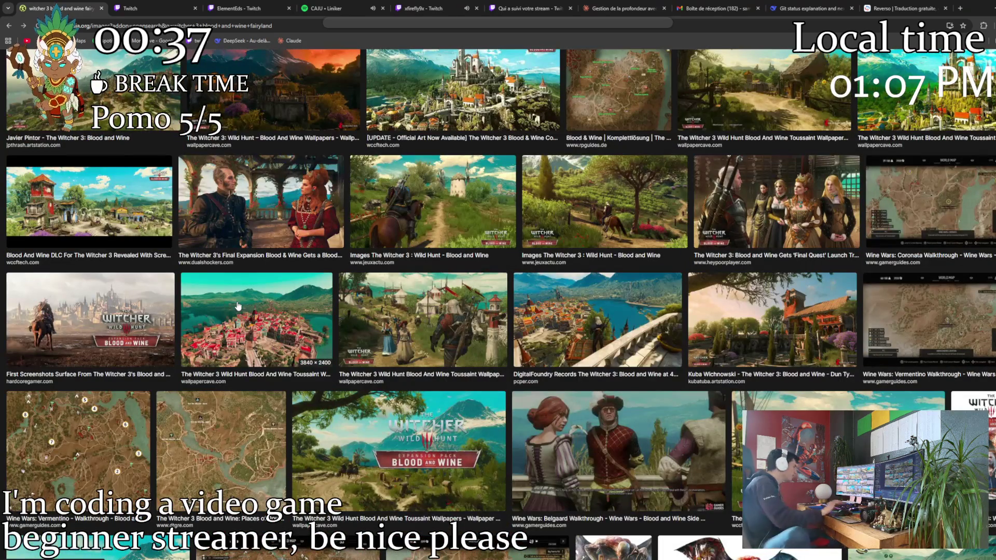
pyautogui.scroll(-5, 237, 305)
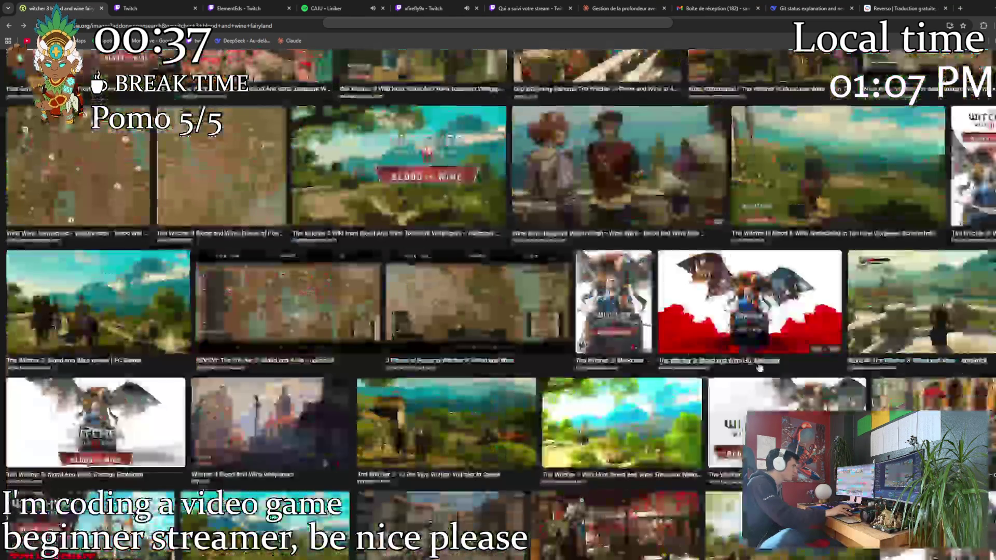
pyautogui.scroll(-5, 311, 351)
pyautogui.scroll(-5, 443, 422)
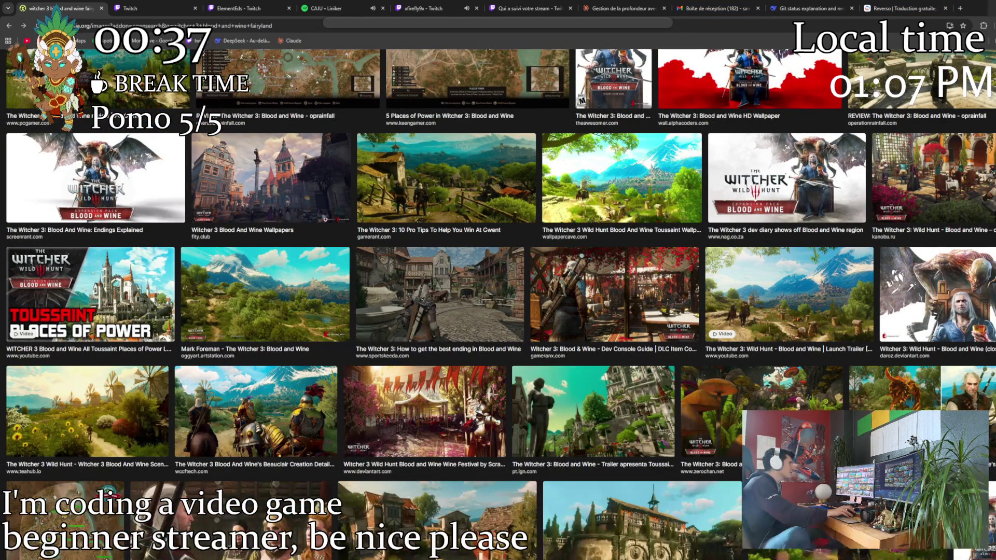
# Switch back to the Godot project window after browsing the results
pyautogui.hotkey('alt', 'Tab')
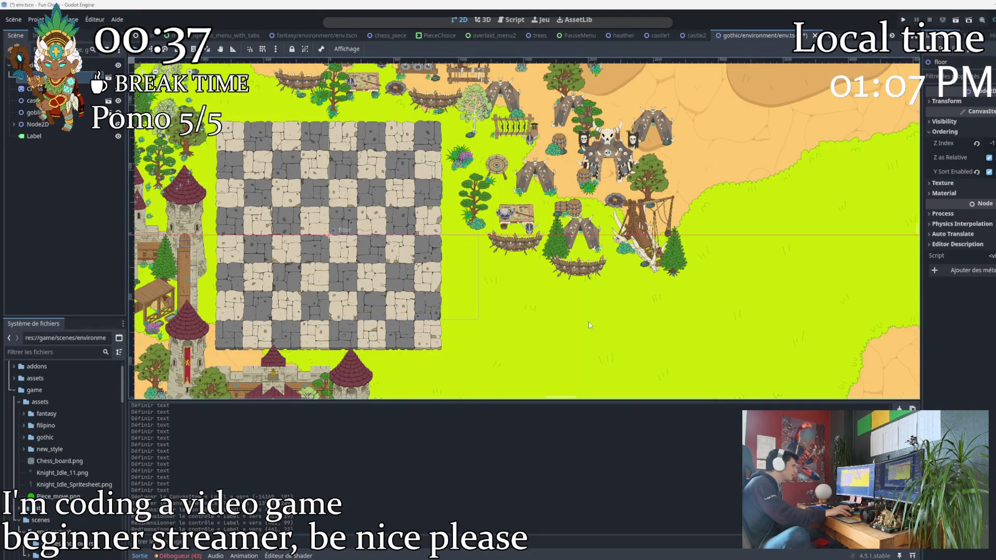
pyautogui.scroll(-3, 589, 325)
pyautogui.scroll(-3, 565, 308)
pyautogui.hscroll(-3, 577, 238)
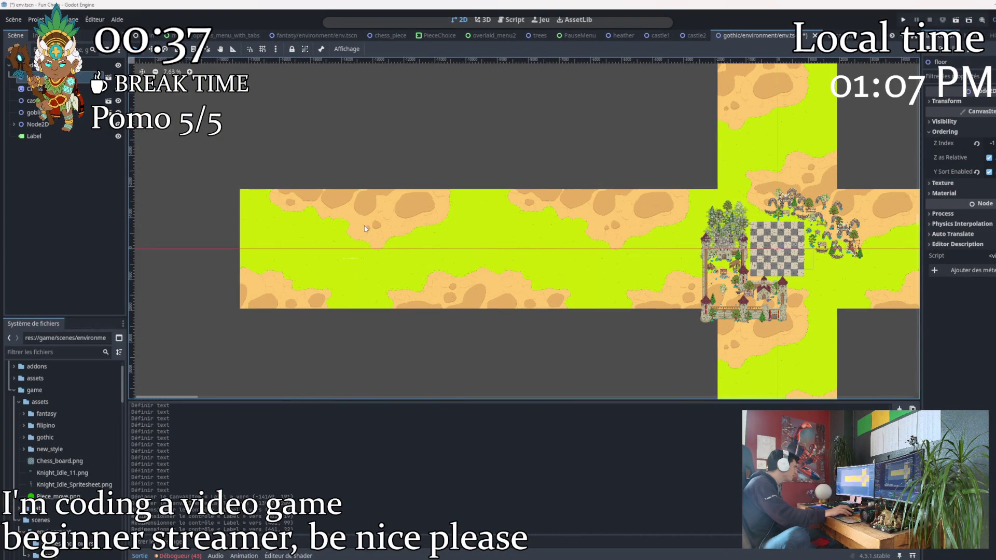
pyautogui.scroll(3, 390, 283)
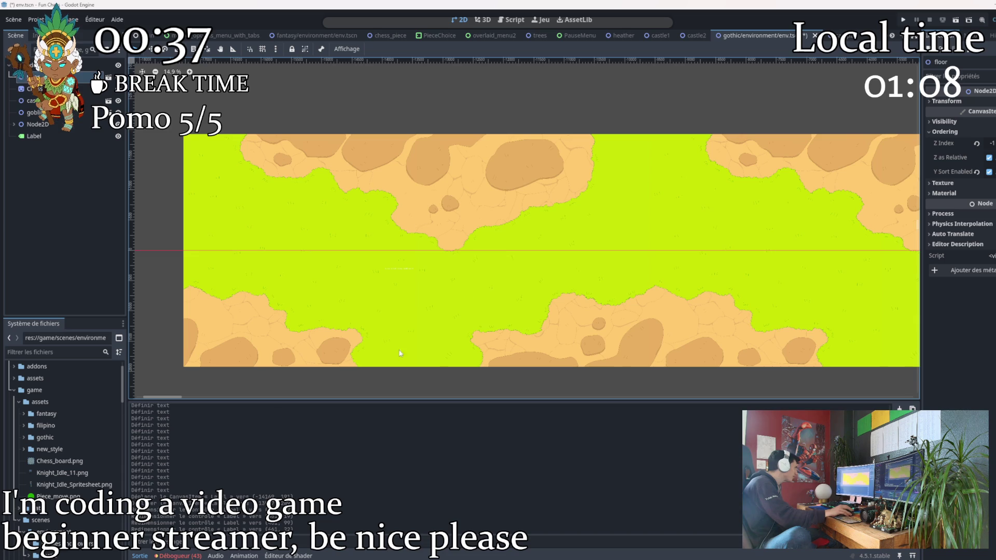
pyautogui.scroll(-3, 433, 254)
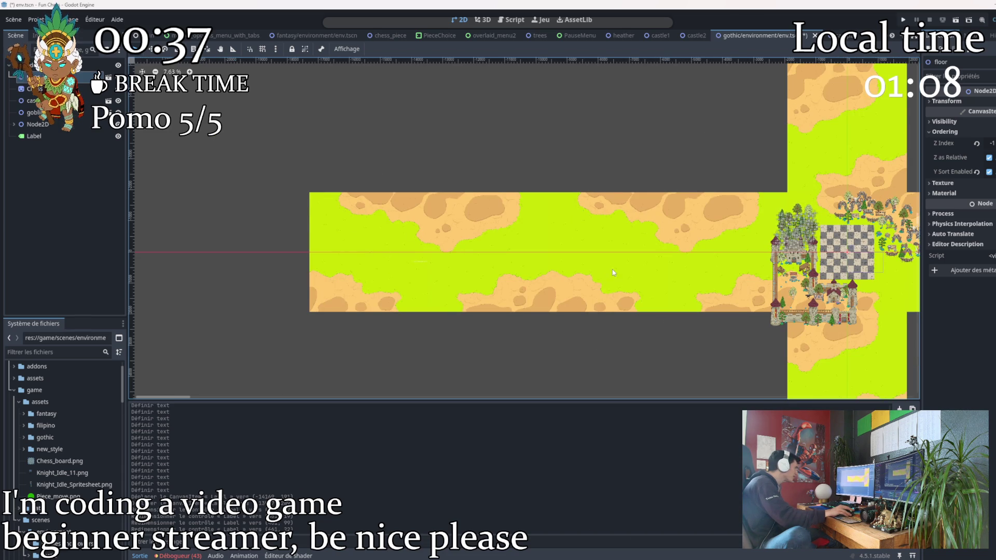
pyautogui.scroll(-2, 711, 295)
pyautogui.moveTo(711, 295); pyautogui.dragTo(534, 268)
pyautogui.scroll(3, 348, 195)
pyautogui.scroll(3, 347, 195)
pyautogui.scroll(3, 402, 188)
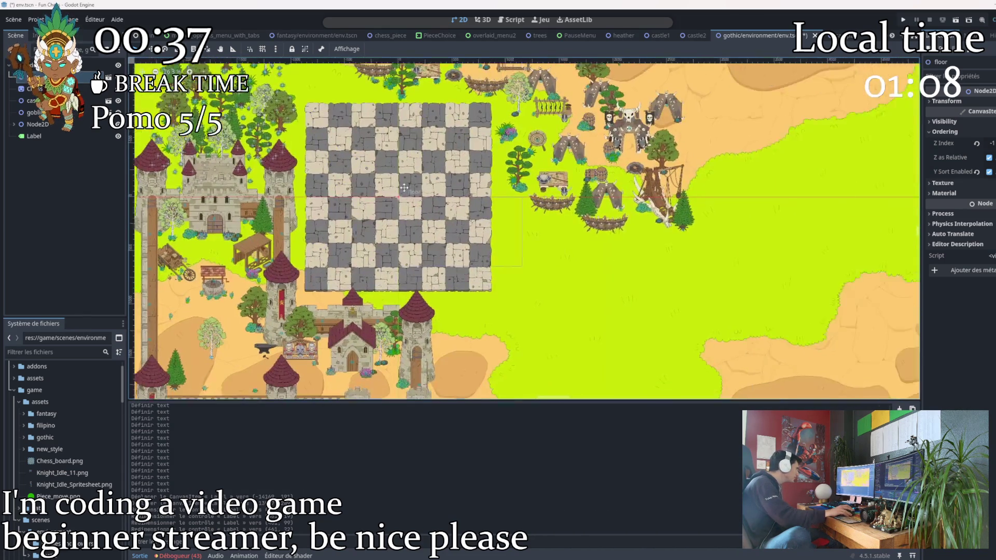
pyautogui.scroll(-3, 567, 208)
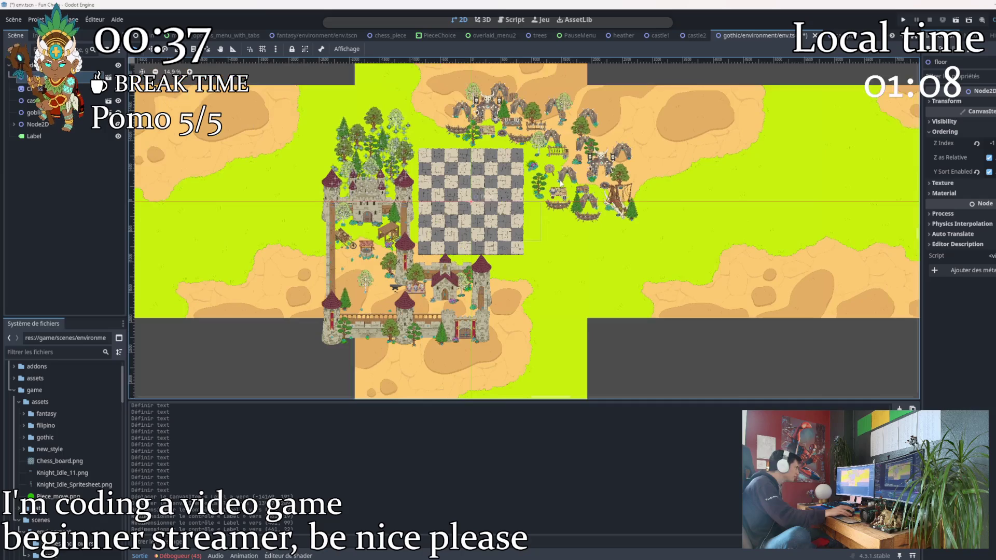
pyautogui.moveTo(566, 195); pyautogui.dragTo(549, 168)
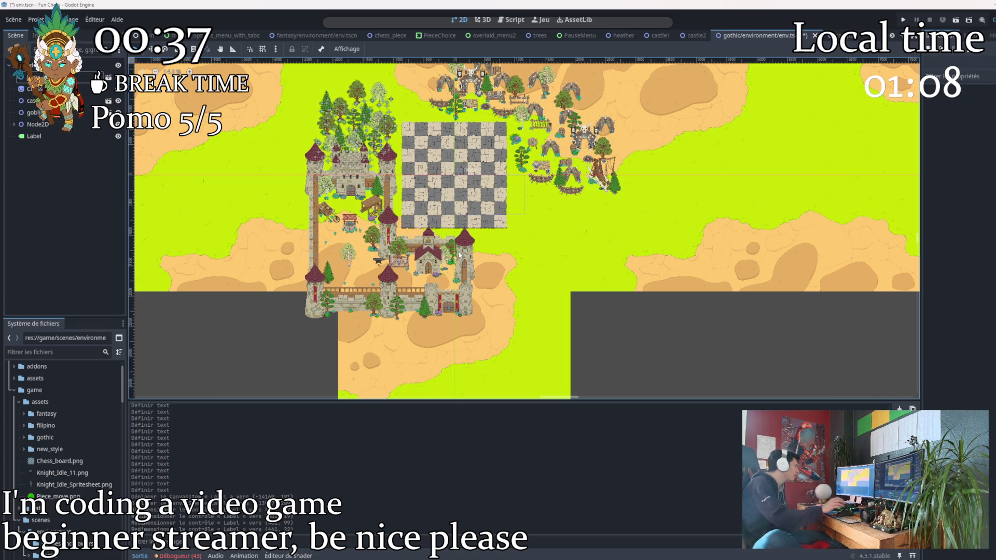
pyautogui.scroll(1, 421, 278)
pyautogui.scroll(3, 422, 278)
pyautogui.scroll(-2, 502, 299)
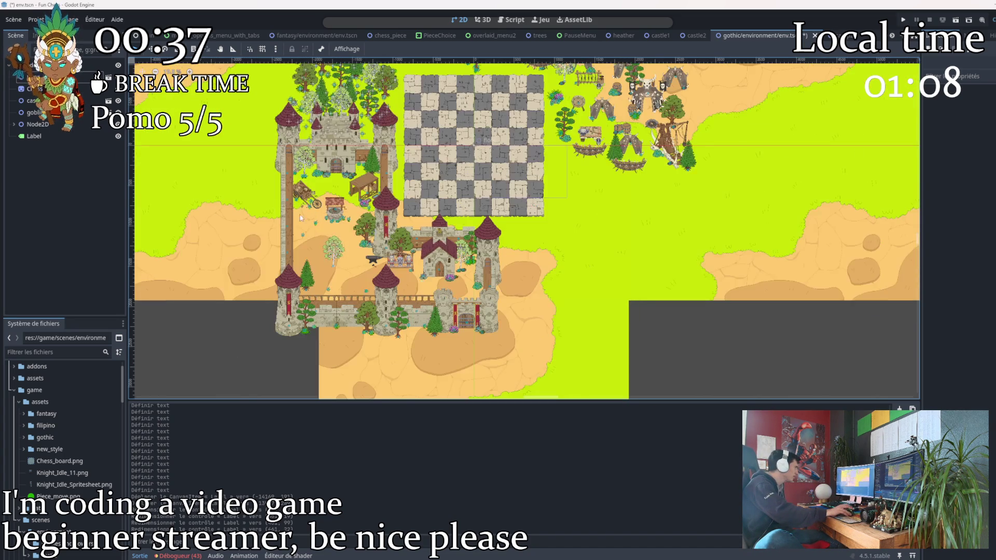
pyautogui.hscroll(-3, 503, 298)
pyautogui.scroll(-4, 506, 289)
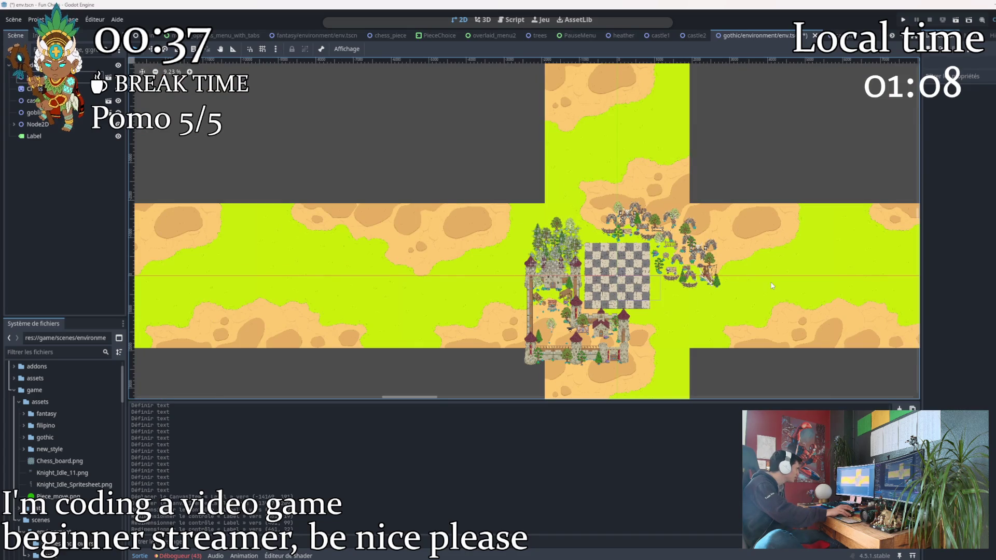
pyautogui.scroll(1, 772, 286)
pyautogui.hscroll(-3, 545, 265)
pyautogui.scroll(-1, 350, 257)
pyautogui.scroll(-2, 290, 247)
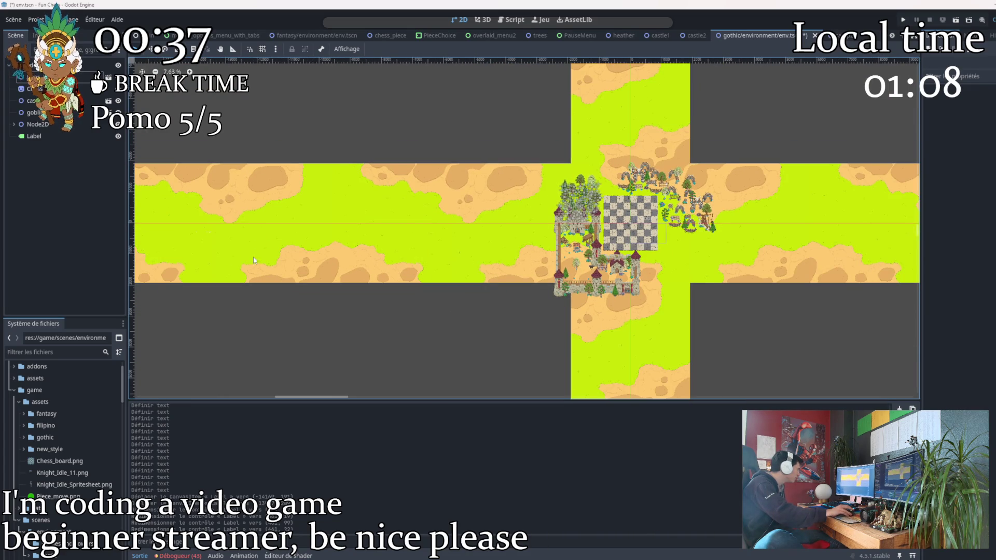
pyautogui.hscroll(2, 471, 294)
pyautogui.scroll(2, 409, 317)
pyautogui.scroll(2, 410, 317)
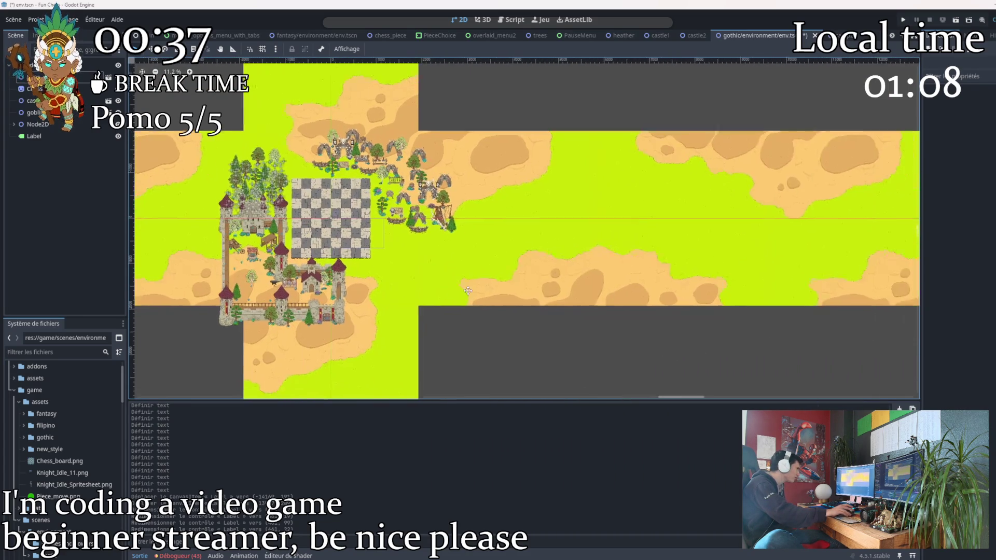
pyautogui.hscroll(-2, 549, 304)
pyautogui.scroll(2, 549, 304)
pyautogui.scroll(1, 498, 203)
pyautogui.scroll(1, 491, 191)
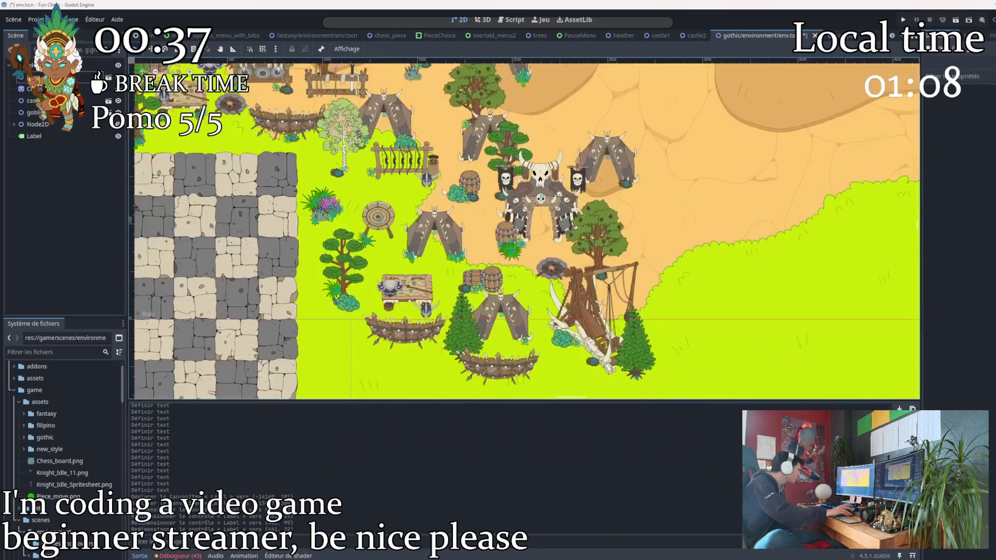
pyautogui.hscroll(2, 524, 229)
pyautogui.scroll(1, 524, 229)
pyautogui.hscroll(-2, 524, 229)
pyautogui.hscroll(-2, 524, 229)
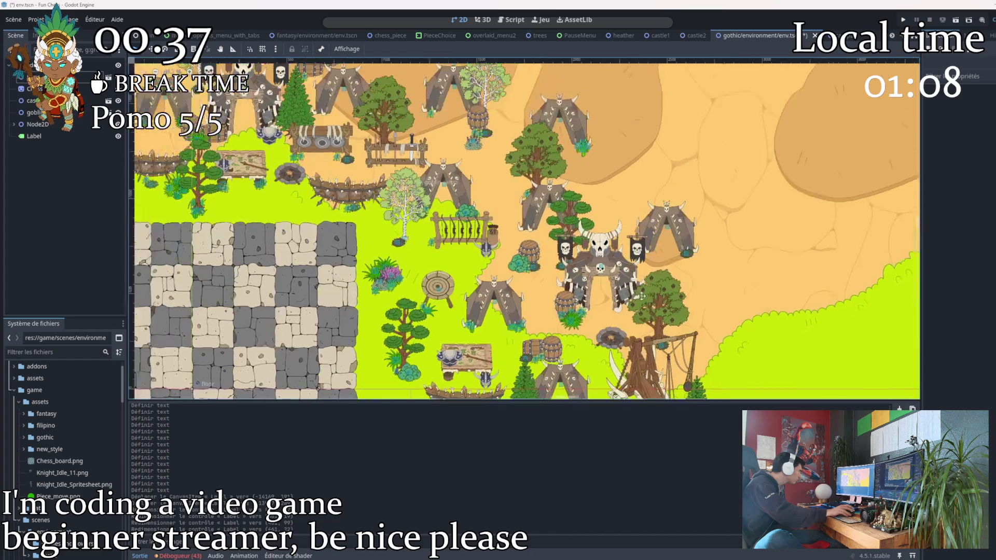
pyautogui.hscroll(-3, 524, 229)
pyautogui.scroll(1, 523, 229)
pyautogui.scroll(1, 524, 228)
pyautogui.hscroll(-1, 523, 229)
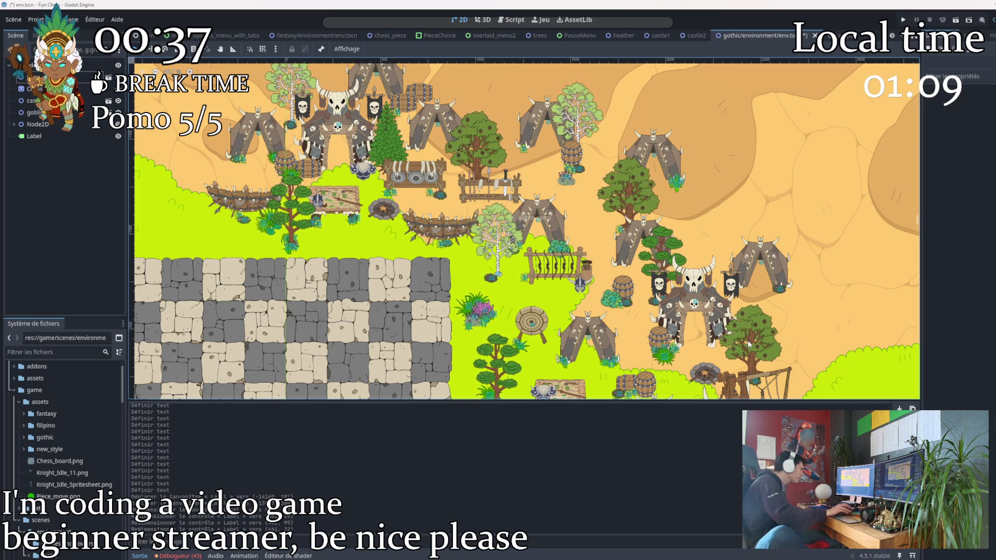
pyautogui.scroll(3, 633, 328)
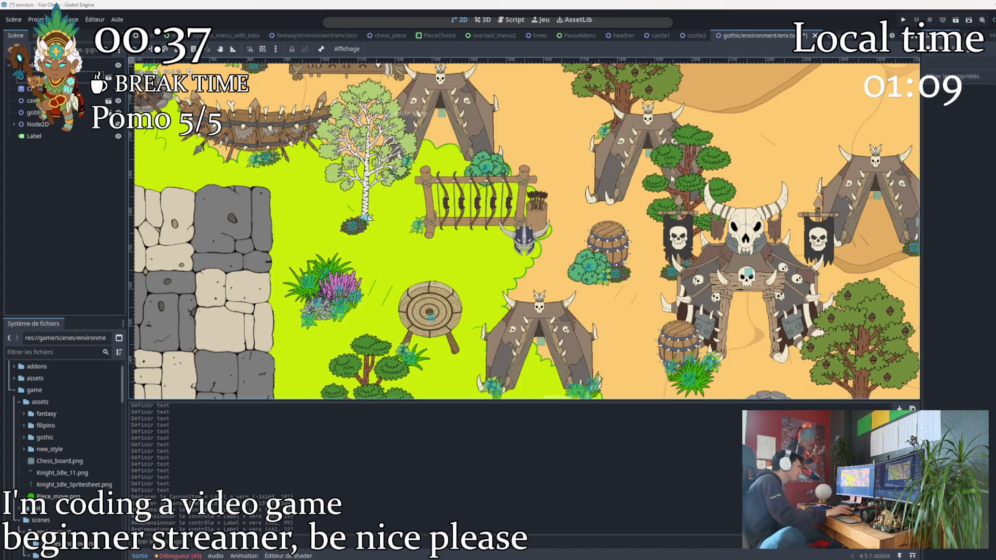
pyautogui.moveTo(373, 220)
pyautogui.mouseDown()
pyautogui.moveTo(512, 284)
pyautogui.moveTo(676, 383)
pyautogui.mouseUp()
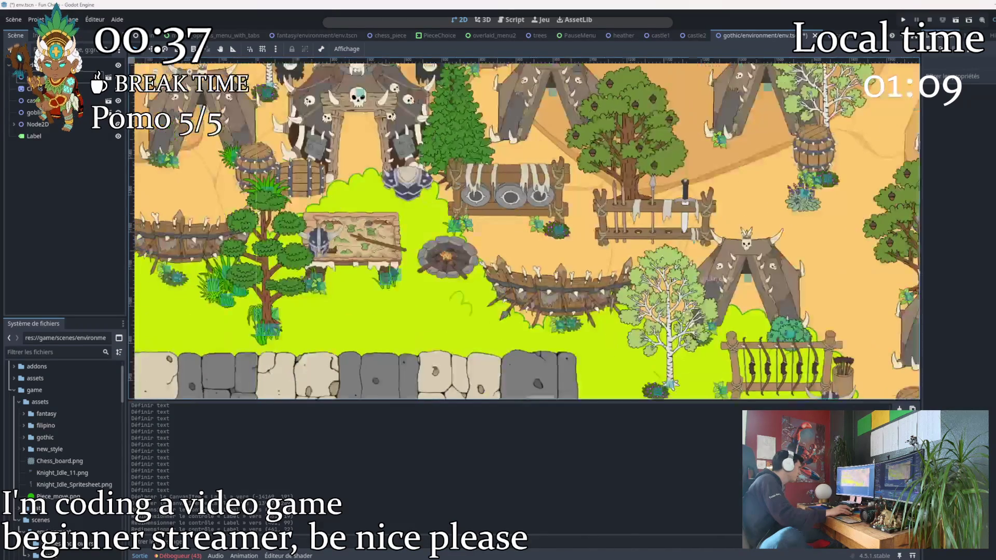
pyautogui.scroll(-2, 452, 218)
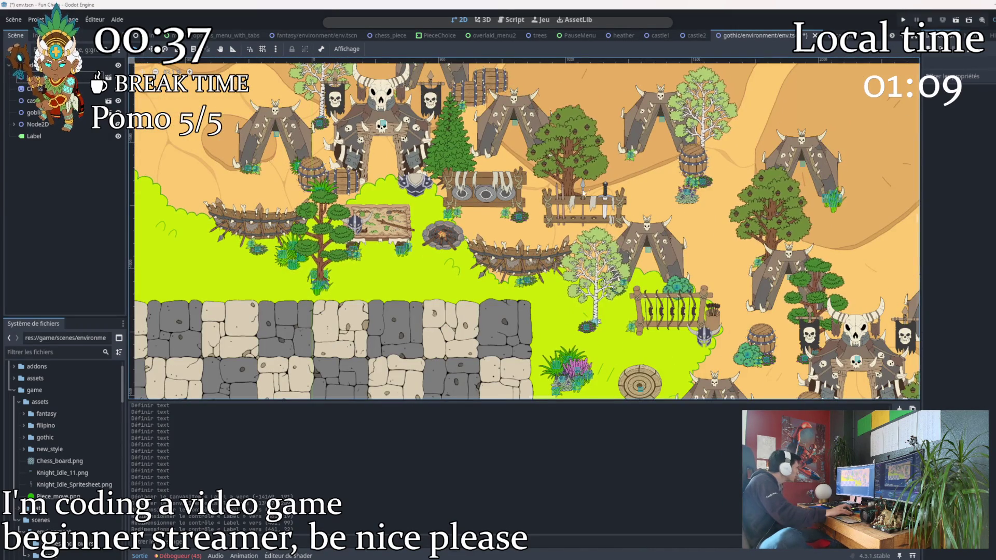
pyautogui.moveTo(476, 247); pyautogui.dragTo(469, 212)
pyautogui.scroll(-2, 469, 213)
pyautogui.scroll(-1, 475, 241)
pyautogui.scroll(-2, 482, 281)
pyautogui.scroll(-1, 493, 328)
pyautogui.scroll(2, 493, 328)
pyautogui.moveTo(397, 255); pyautogui.dragTo(418, 250)
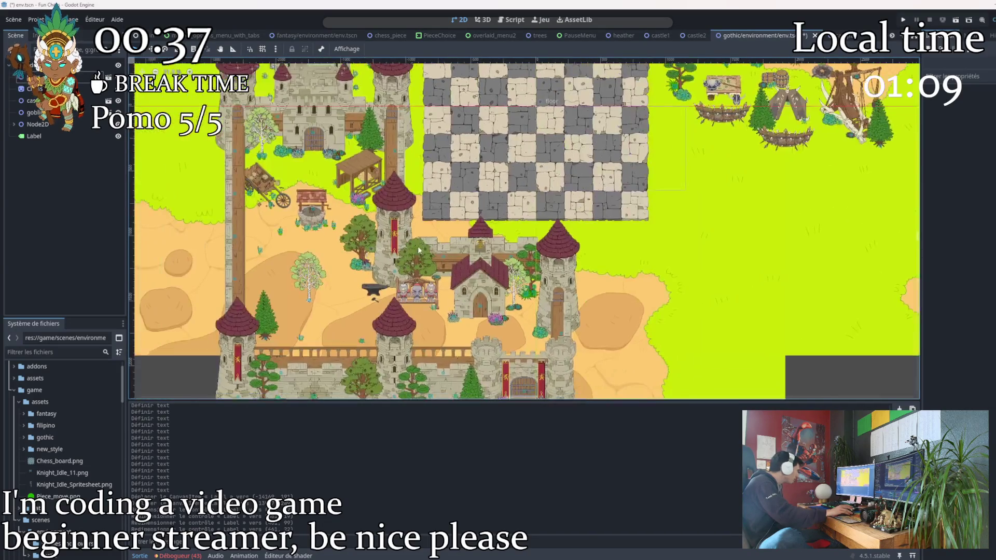
pyautogui.scroll(2, 318, 310)
pyautogui.scroll(-2, 318, 309)
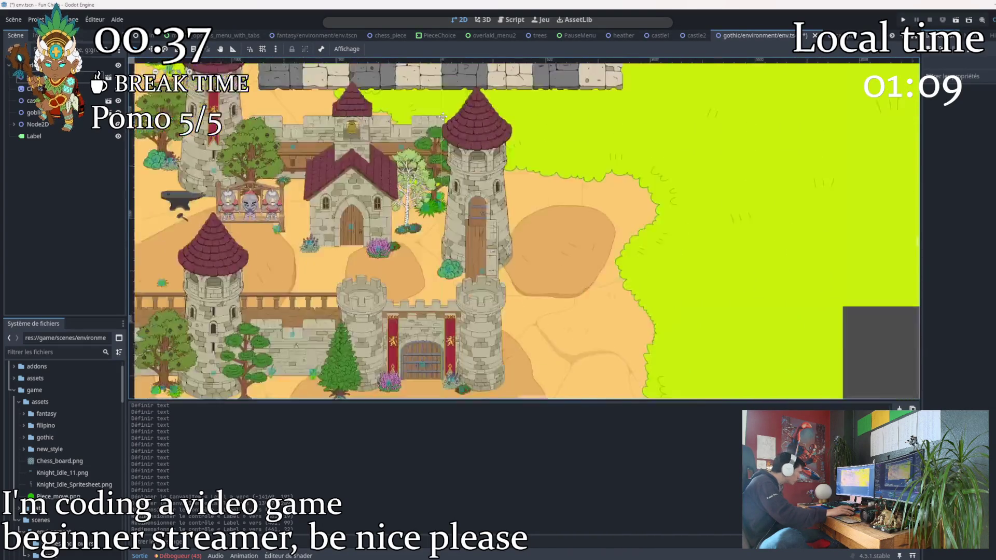
pyautogui.scroll(2, 318, 311)
pyautogui.moveTo(343, 219)
pyautogui.mouseDown()
pyautogui.moveTo(453, 317)
pyautogui.moveTo(383, 62)
pyautogui.moveTo(417, 66)
pyautogui.moveTo(344, 122)
pyautogui.mouseUp()
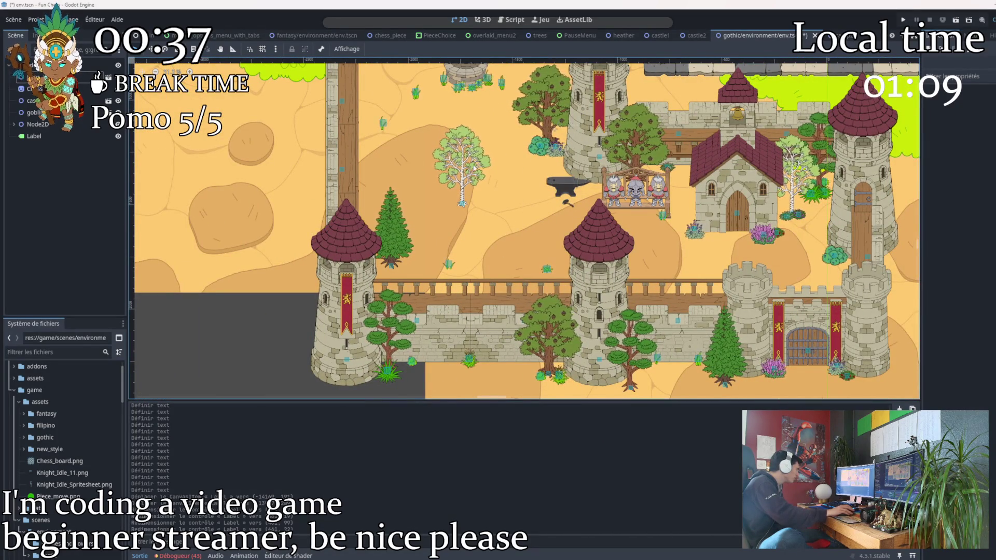
pyautogui.scroll(-2, 489, 162)
pyautogui.scroll(2, 490, 162)
pyautogui.scroll(3, 511, 114)
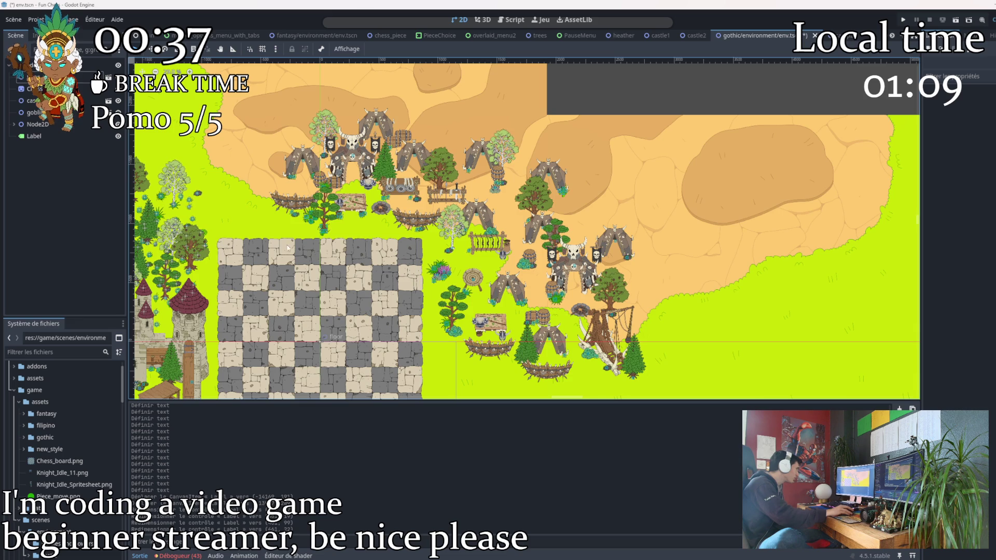
pyautogui.scroll(-3, 275, 245)
pyautogui.scroll(-3, 276, 245)
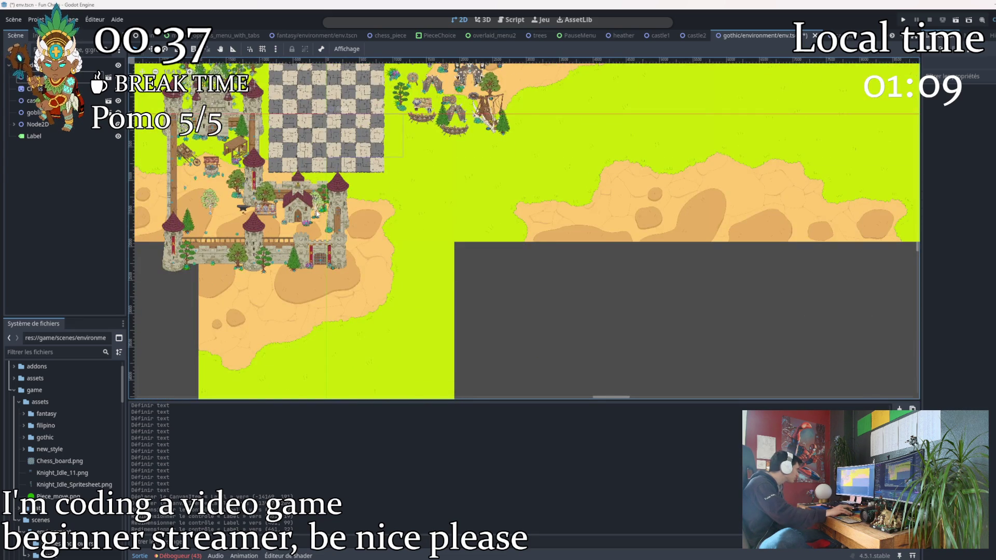
# Save env.tscn with Ctrl+S after recentring the view on the castle and chessboard
pyautogui.moveTo(438, 172); pyautogui.dragTo(576, 186)
pyautogui.hotkey('ctrl', 's')
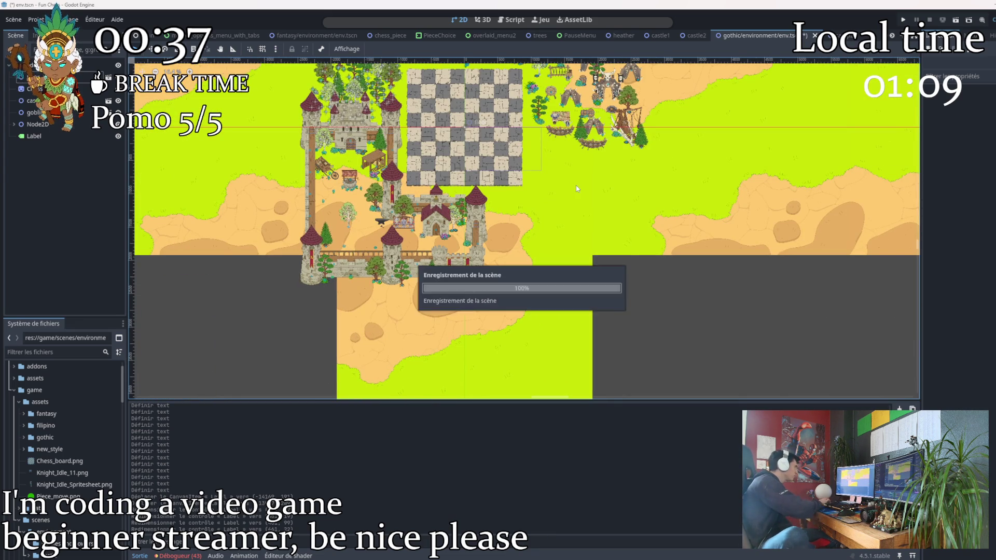
pyautogui.moveTo(576, 185); pyautogui.dragTo(563, 247)
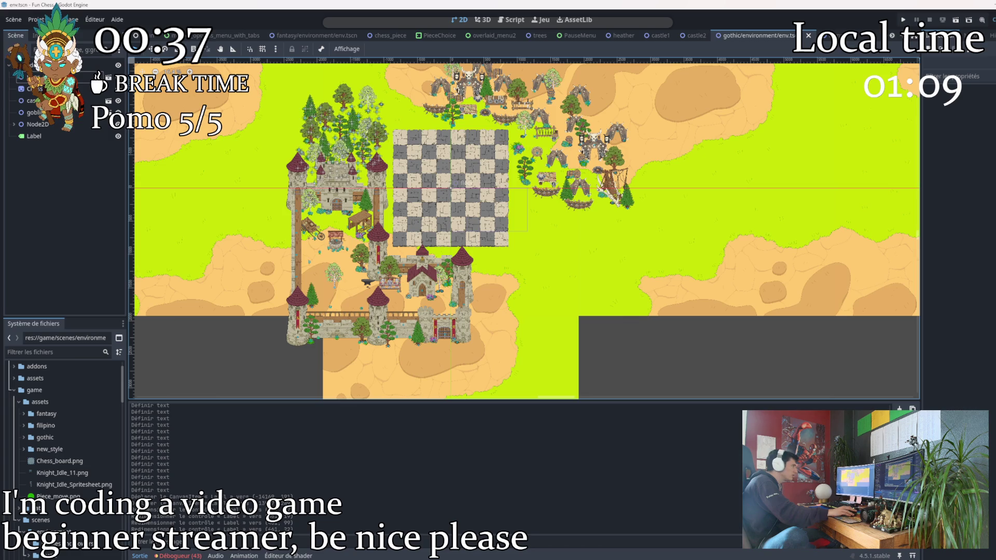
pyautogui.hotkey('ctrl', 's')
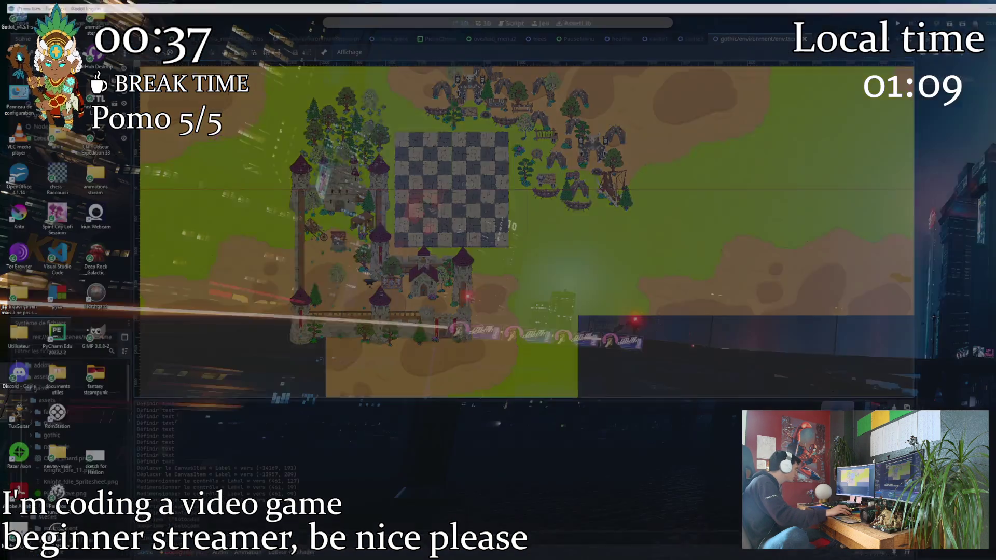
# Browse to Documents > godot-game-template-main - Copie and launch a terminal in that folder
pyautogui.press('super+e')
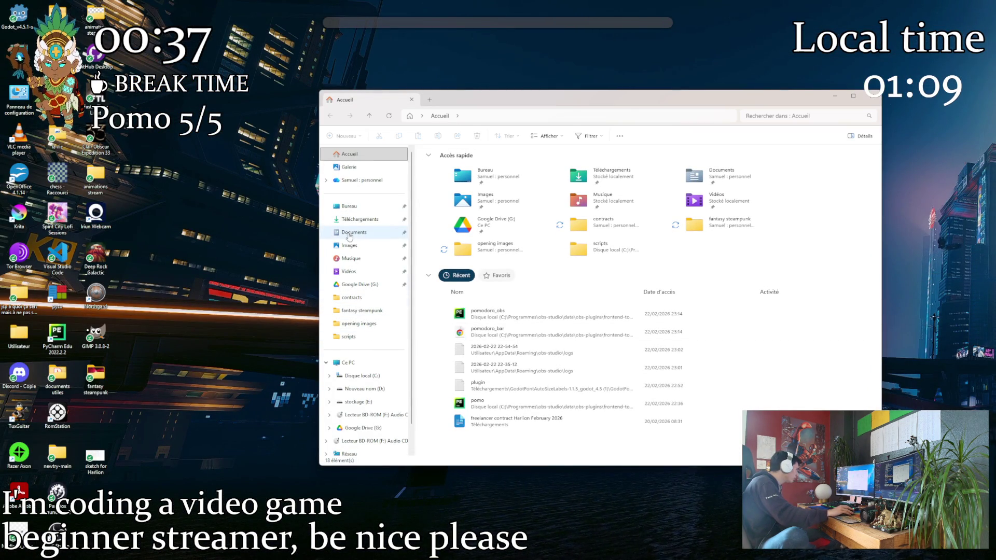
pyautogui.click(370, 236)
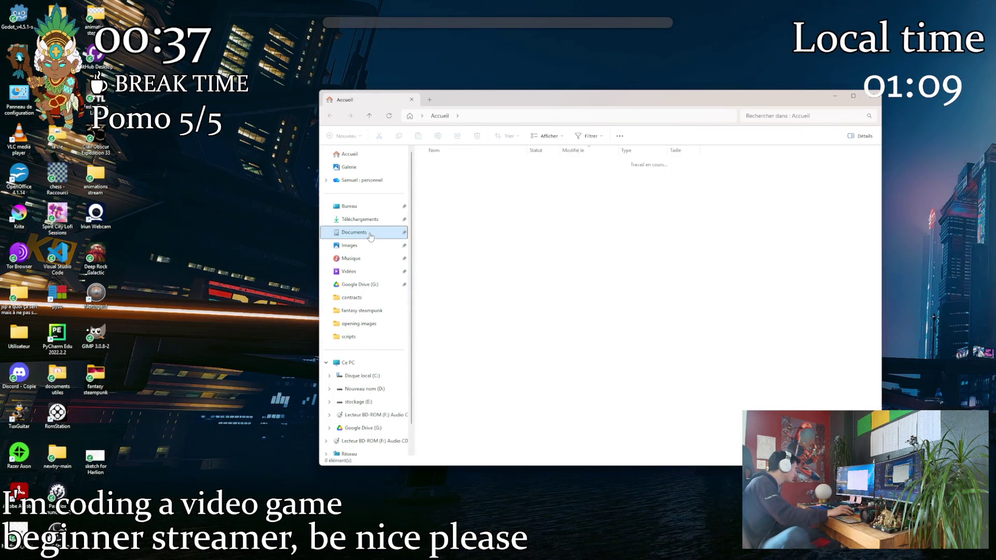
pyautogui.scroll(-5, 476, 227)
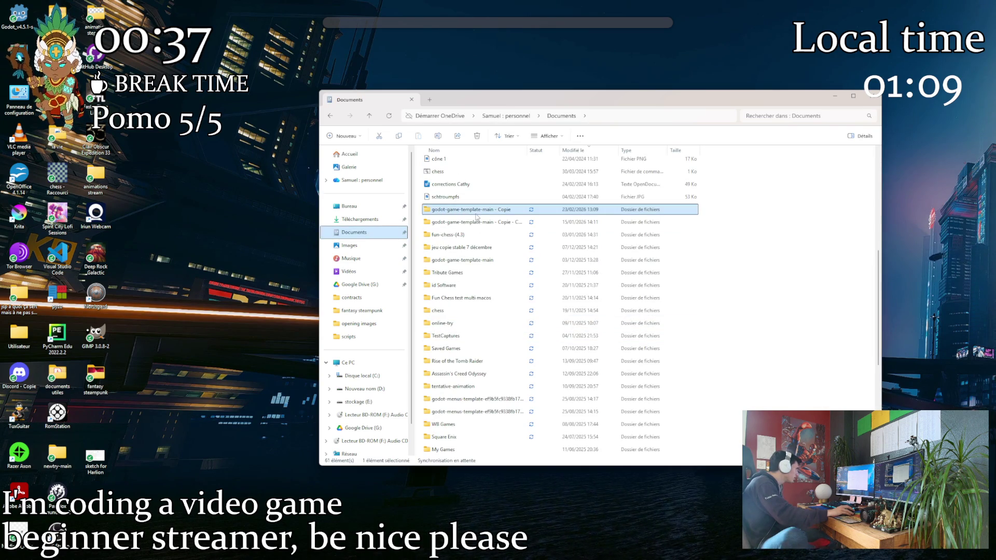
pyautogui.doubleClick(471, 209)
pyautogui.rightClick(768, 278)
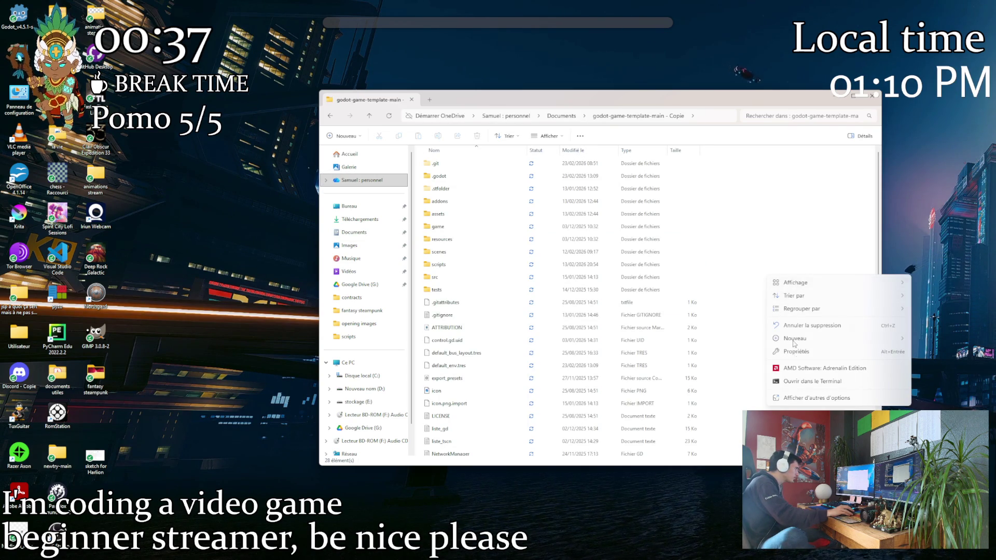
pyautogui.click(812, 382)
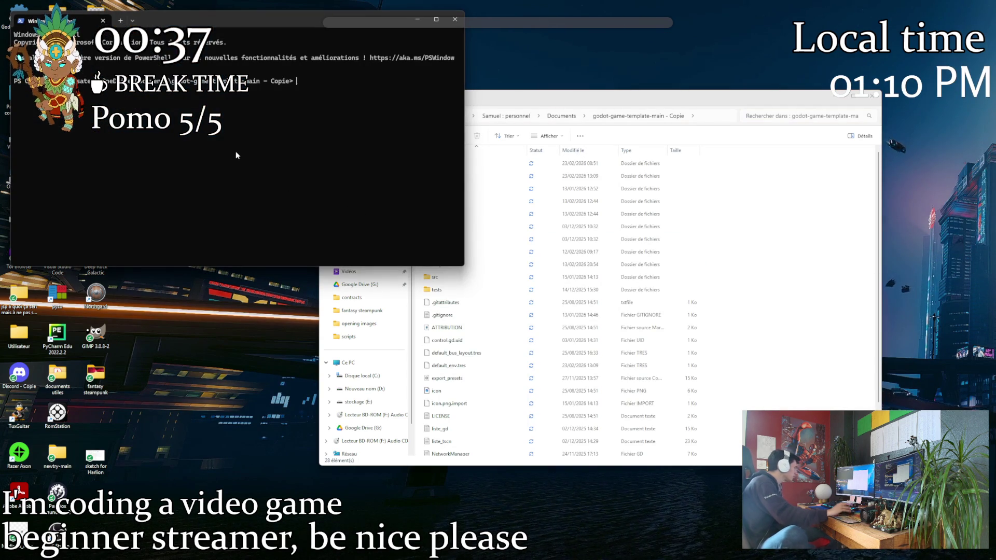
pyautogui.write('git a')
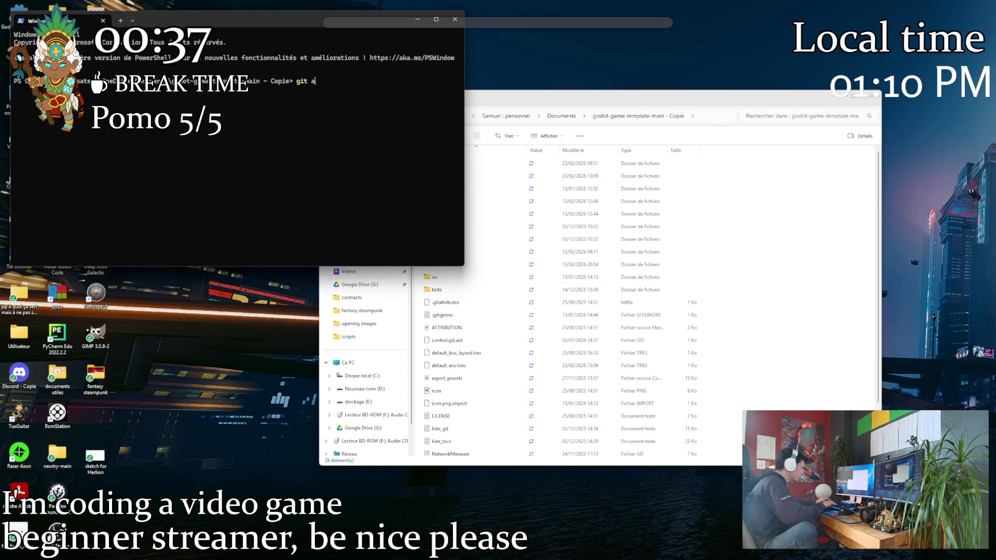
pyautogui.write('dd .')
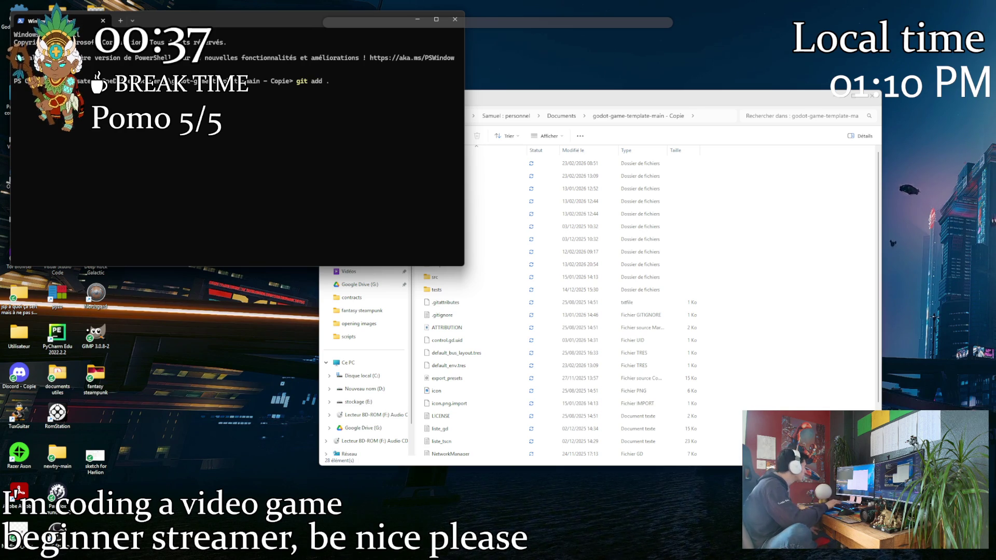
# Run git add . and git commit -m "23/02 morning", highlighting the insertions/deletions summary
pyautogui.press('Return')
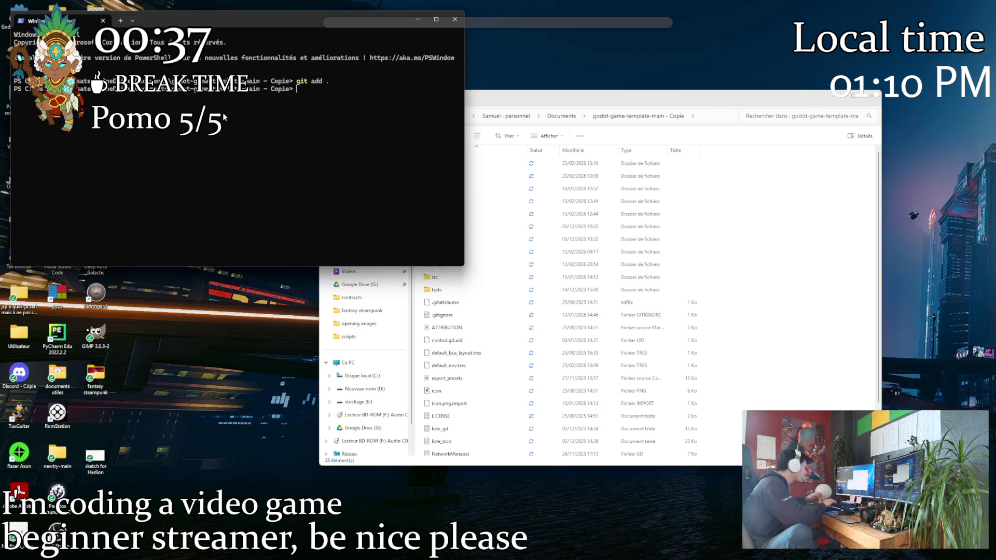
pyautogui.write('git commit -m "23')
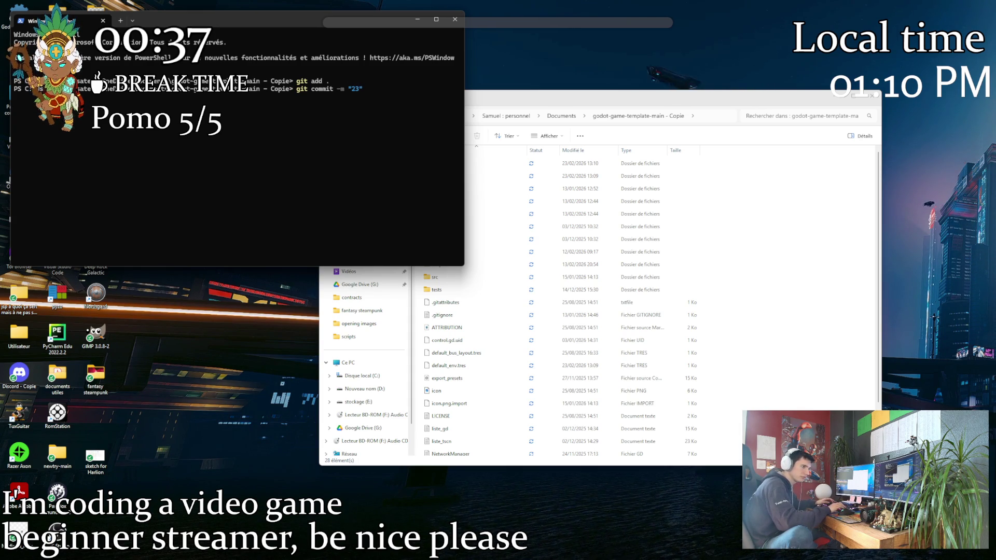
pyautogui.write('/02 morning')
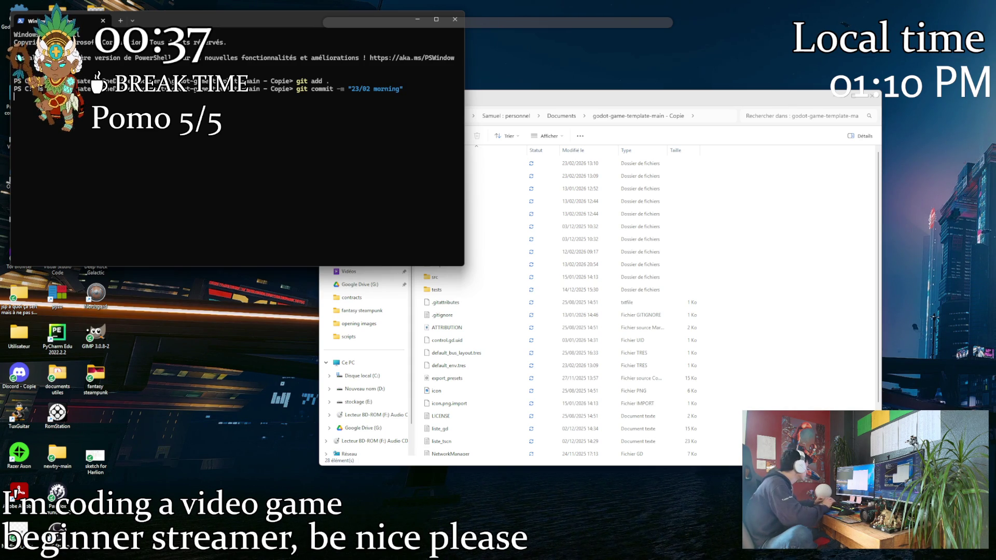
pyautogui.press('Return')
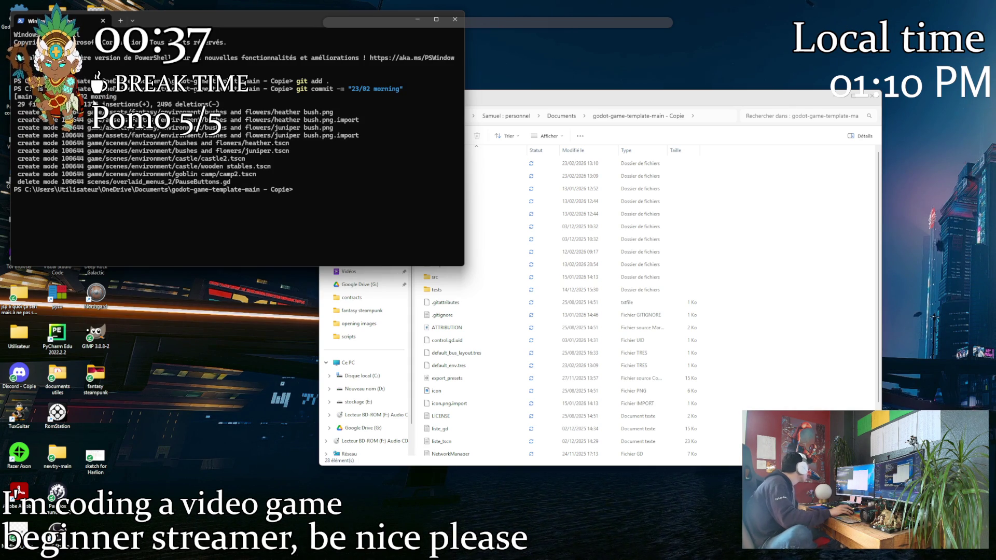
pyautogui.moveTo(83, 105)
pyautogui.mouseDown()
pyautogui.moveTo(176, 104)
pyautogui.moveTo(39, 105)
pyautogui.mouseUp()
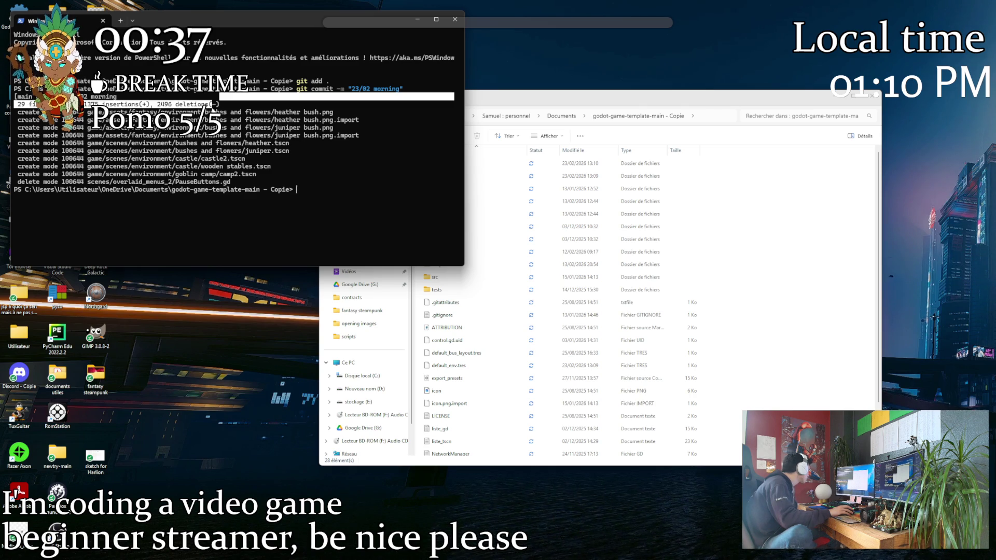
pyautogui.click(114, 104)
pyautogui.write('git')
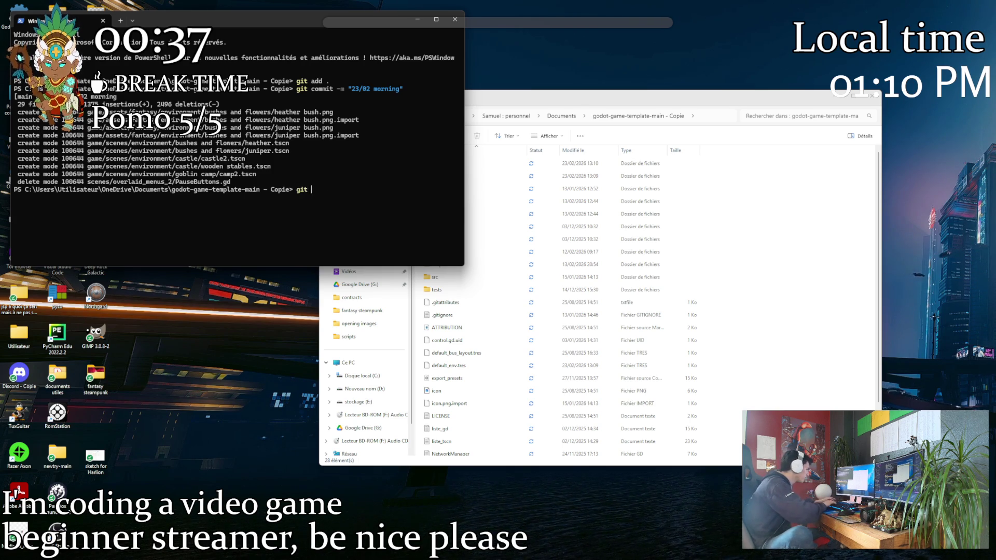
pyautogui.write('push')
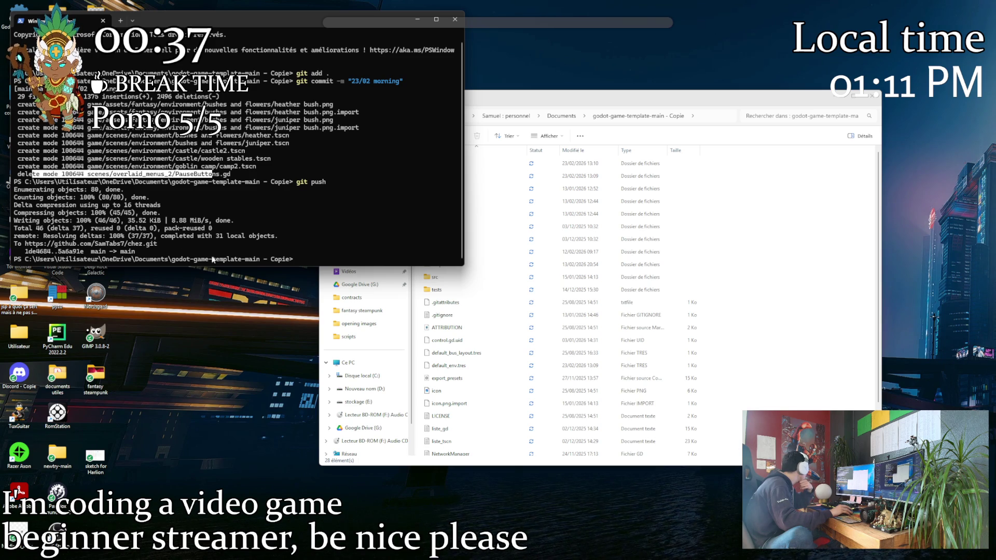
# Review the git push output, then close PowerShell and File Explorer to return to the desktop
pyautogui.moveTo(293, 256); pyautogui.dragTo(148, 198)
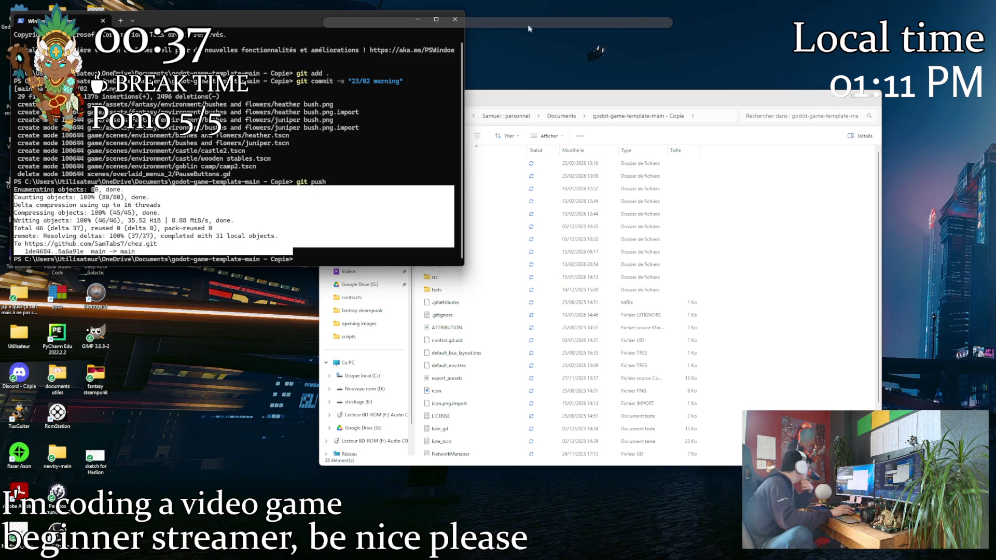
pyautogui.hotkey('alt', 'F4')
pyautogui.click(832, 99)
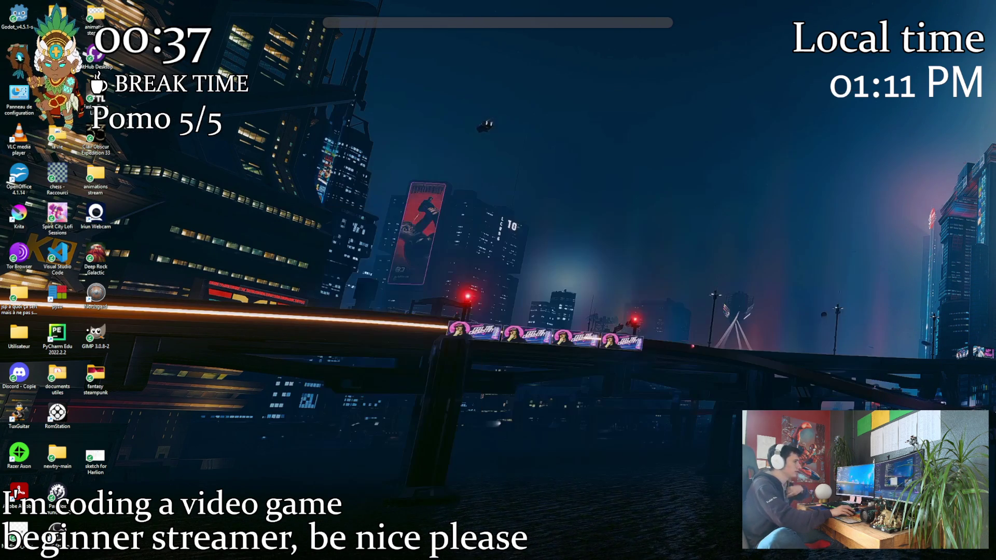